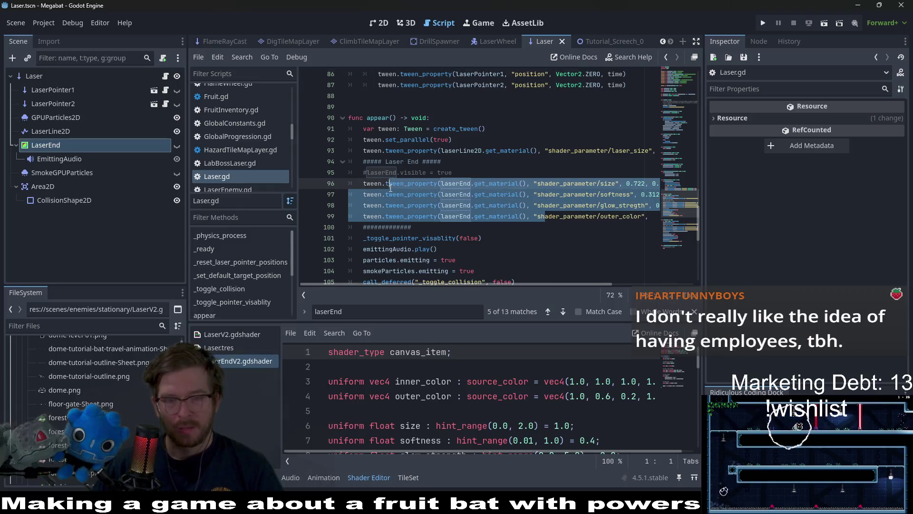
- Search Laser.gd for the laserEnd tween lines and comment out the three in disappear()
click(426, 189)
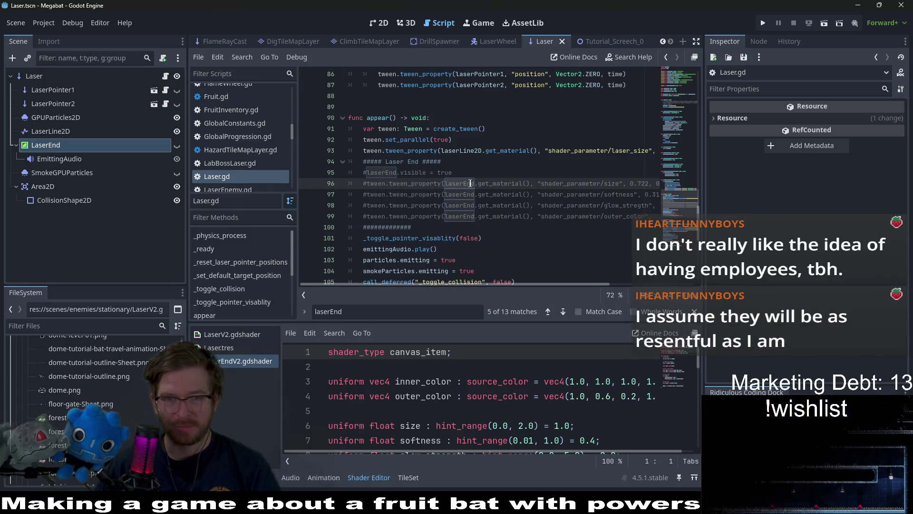
key(ctrl+f)
key(Return)
key(Return)
key(Return)
key(Return)
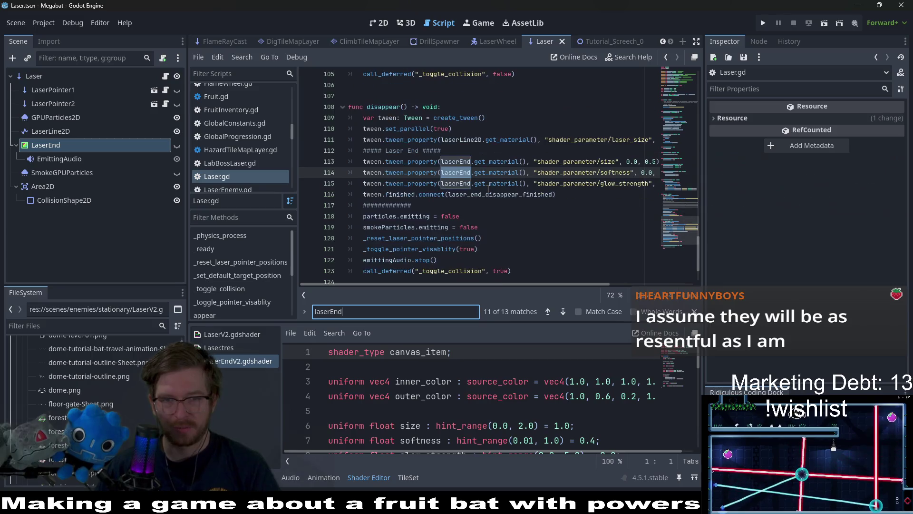
drag(500, 185, 408, 162)
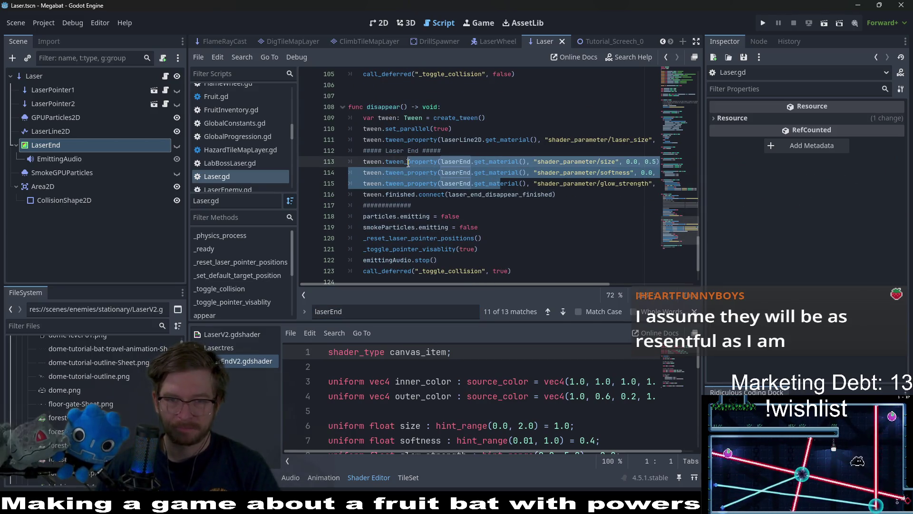
key(ctrl+k)
- Comment out the finished-signal connection line and check the remaining laserEnd matches
click(467, 198)
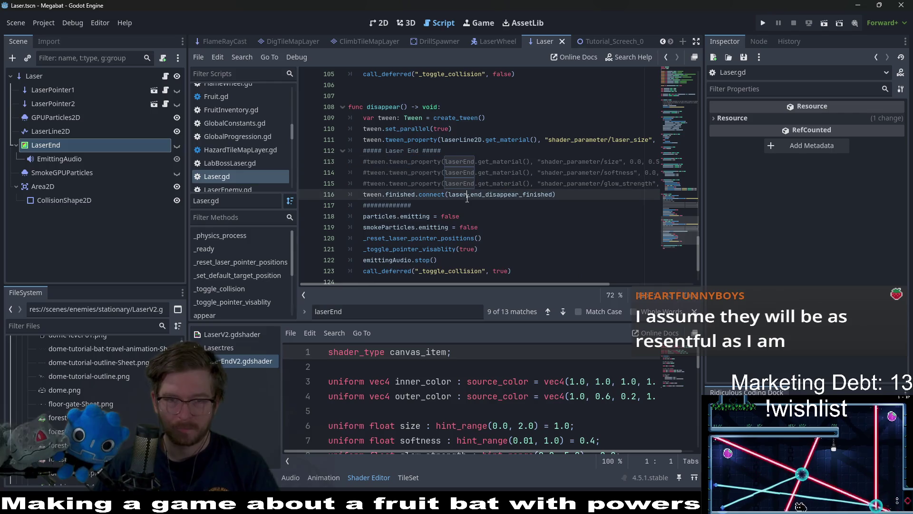
key(ctrl+k)
scroll(467, 198, down, 2)
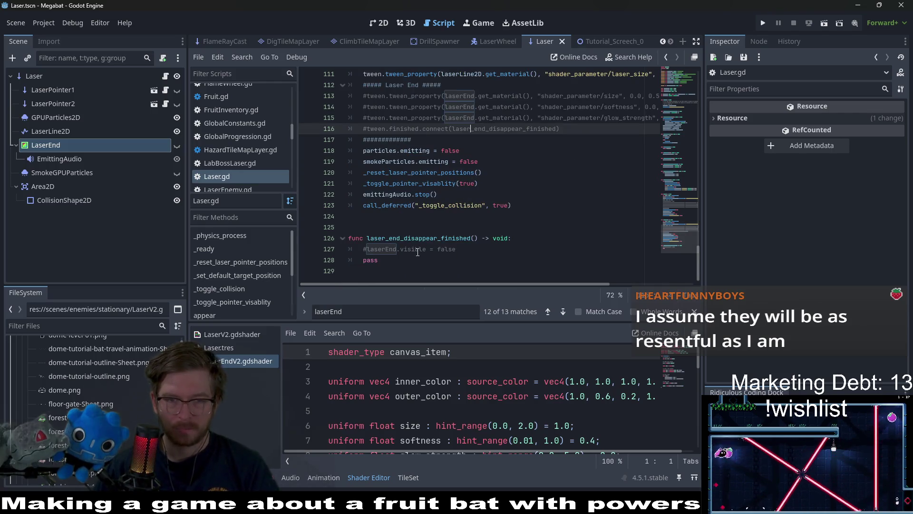
scroll(418, 252, up, 6)
click(497, 185)
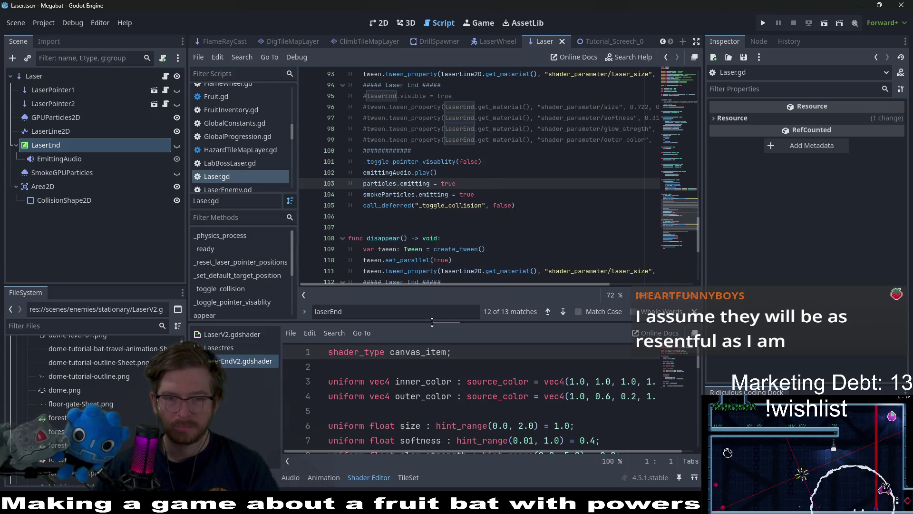
key(Return)
key(Return)
key(Return)
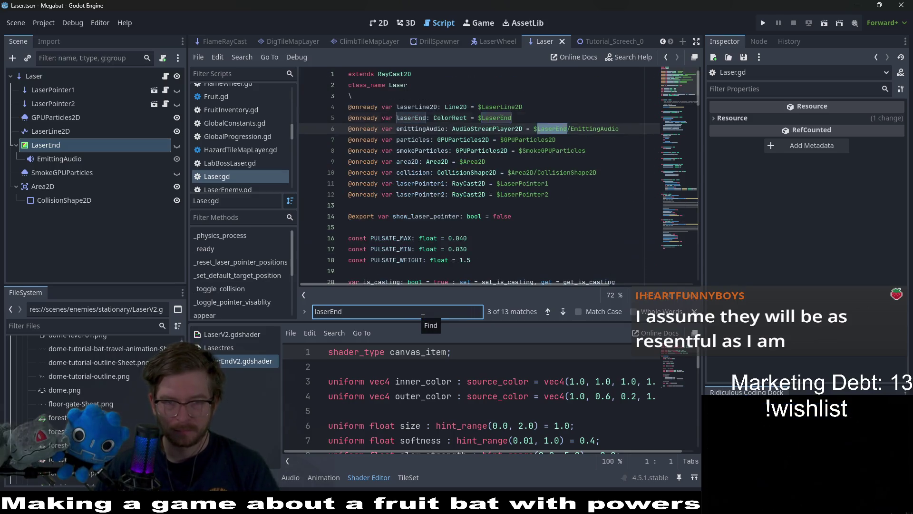
key(shift+Return)
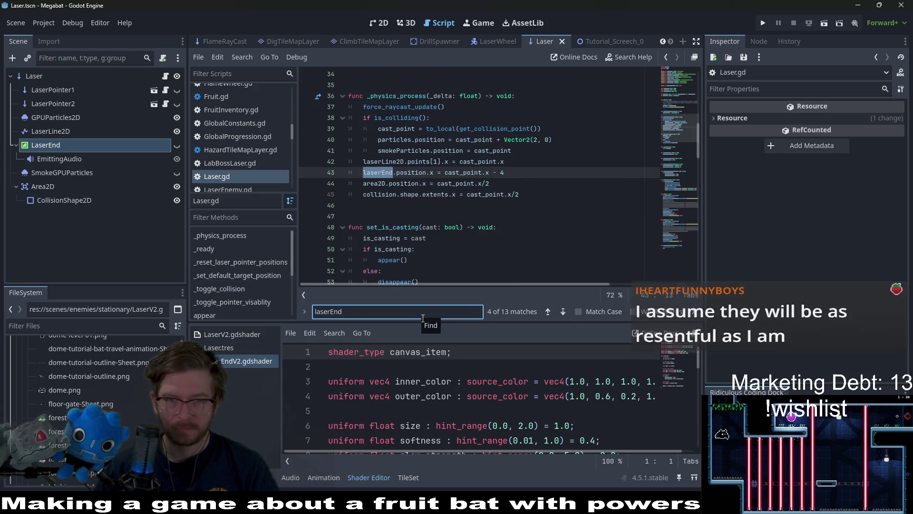
- Save the script and show the Tutorial_Screech_0 scene in the 2D view
key(ctrl+s)
click(594, 45)
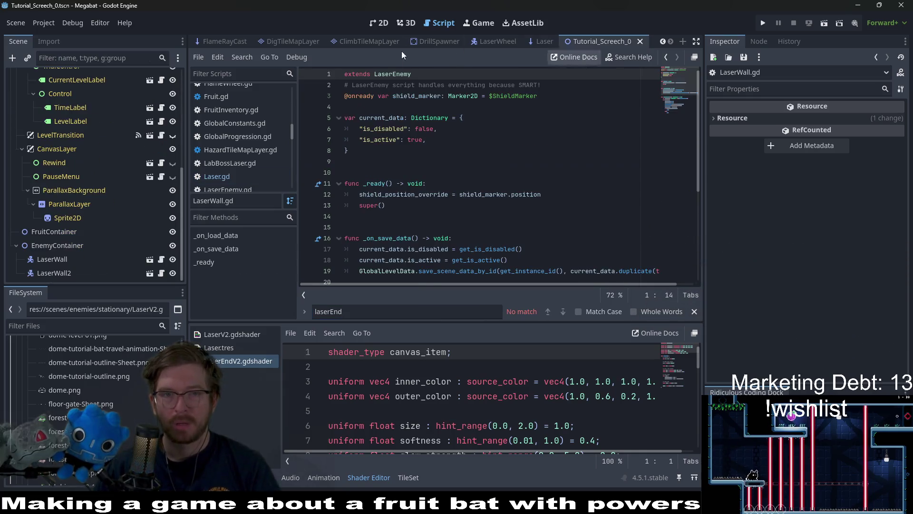
click(380, 24)
- Run Tutorial_Screech_0 with F6, fly the bat and screech (L) at the lasers, then quit
key(F6)
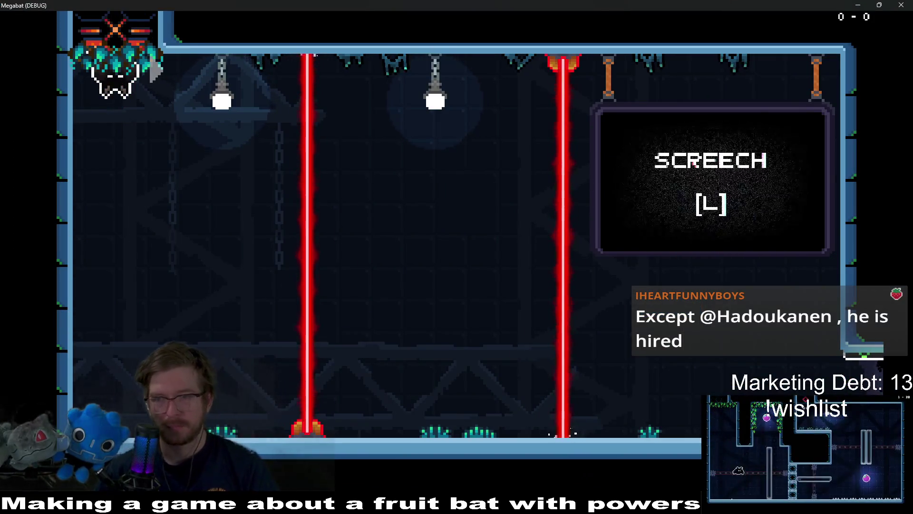
key(d)
key(d)
key(l)
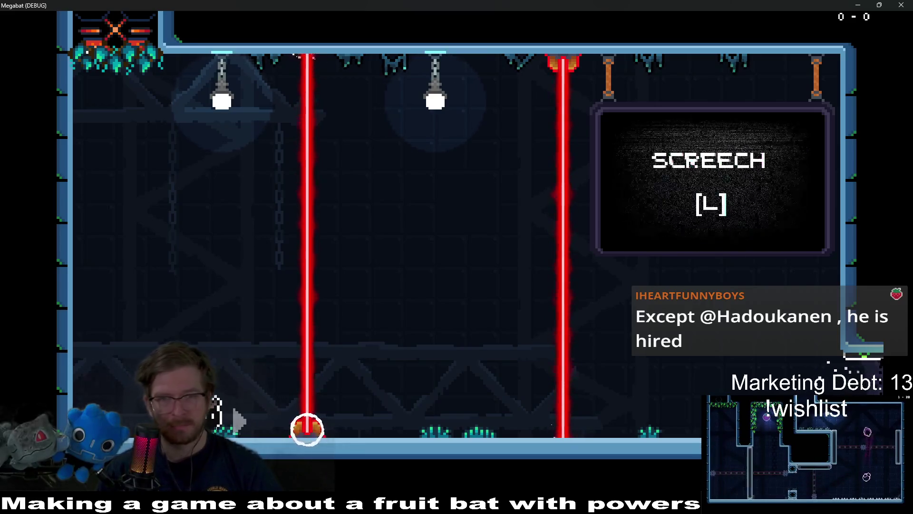
key(l)
key(d)
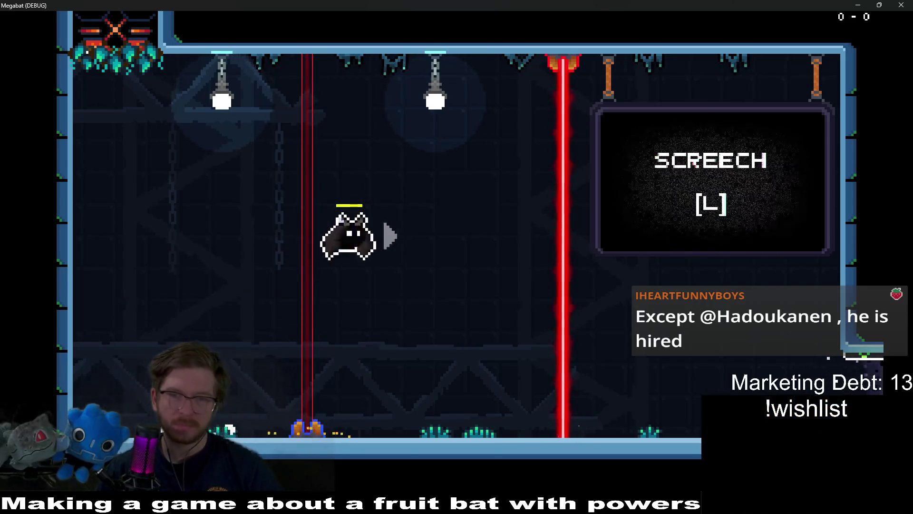
key(l)
key(d)
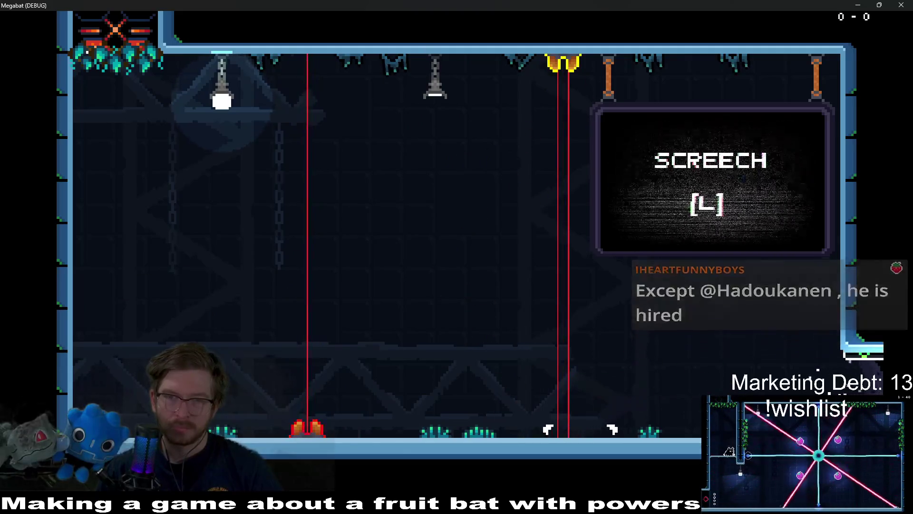
key(a)
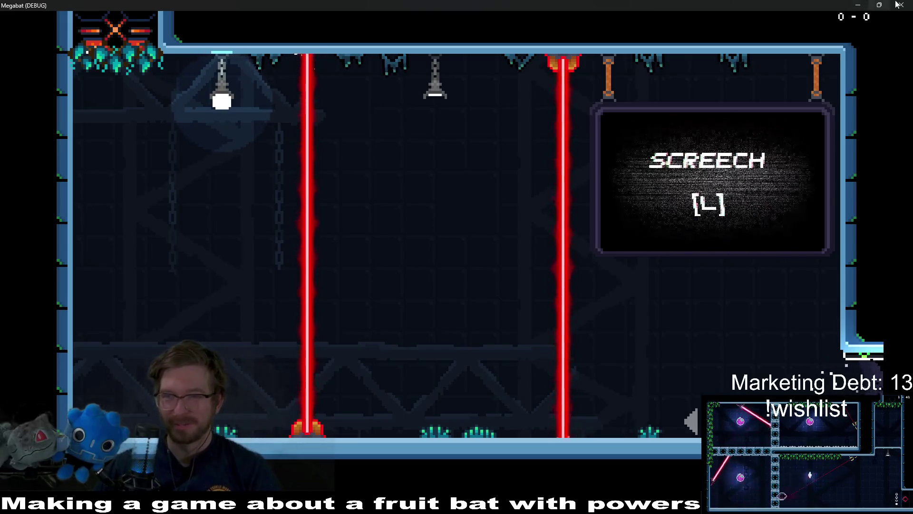
key(alt+F4)
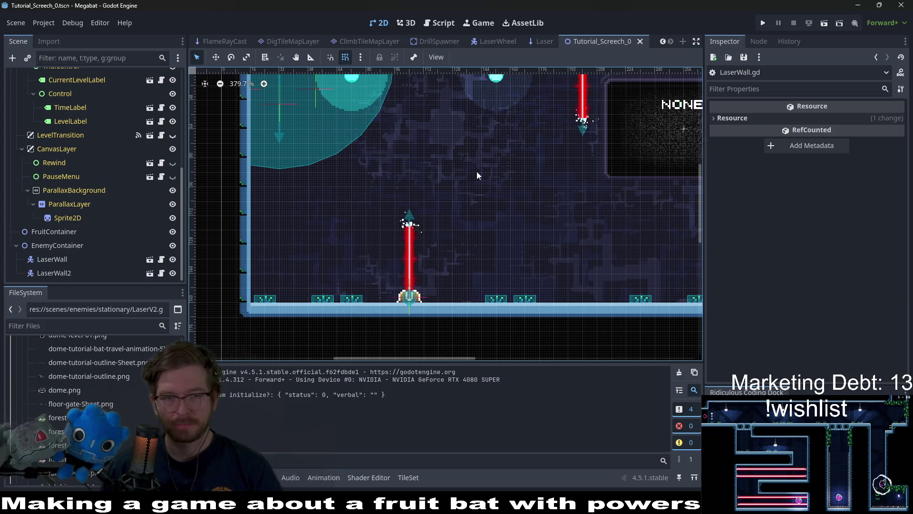
- In the Laser scene, move GPUParticles2D below LaserLine2D in the Scene dock
click(539, 41)
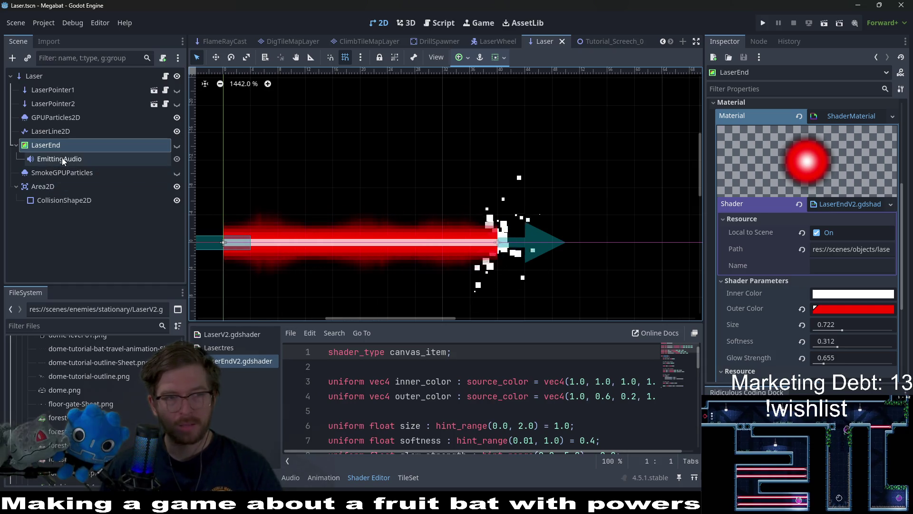
click(59, 173)
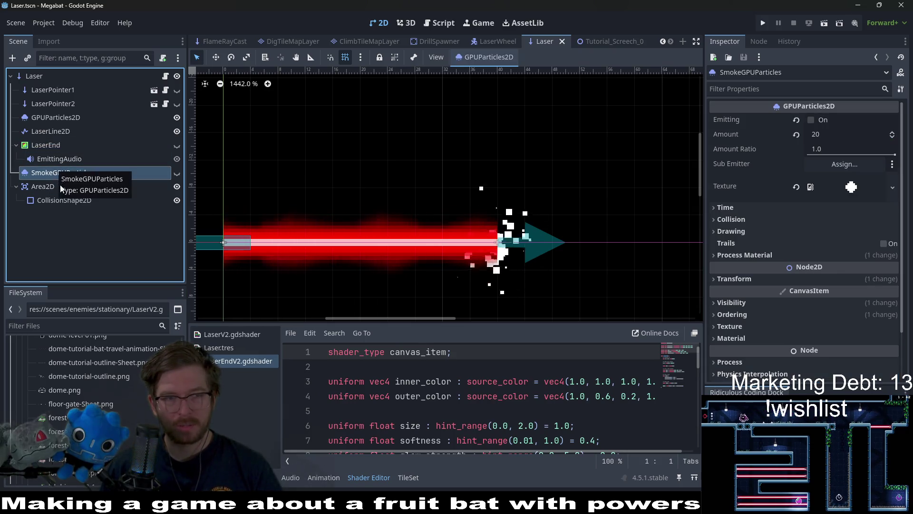
click(51, 131)
click(58, 117)
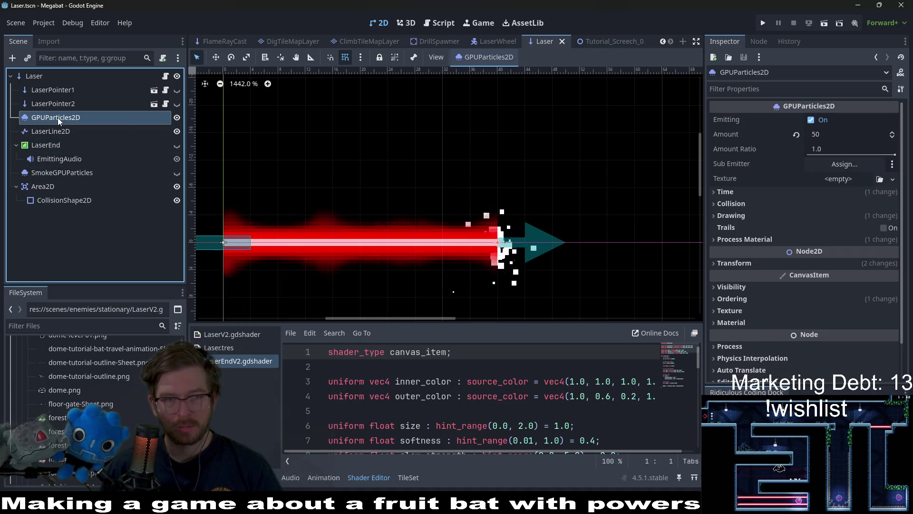
click(64, 134)
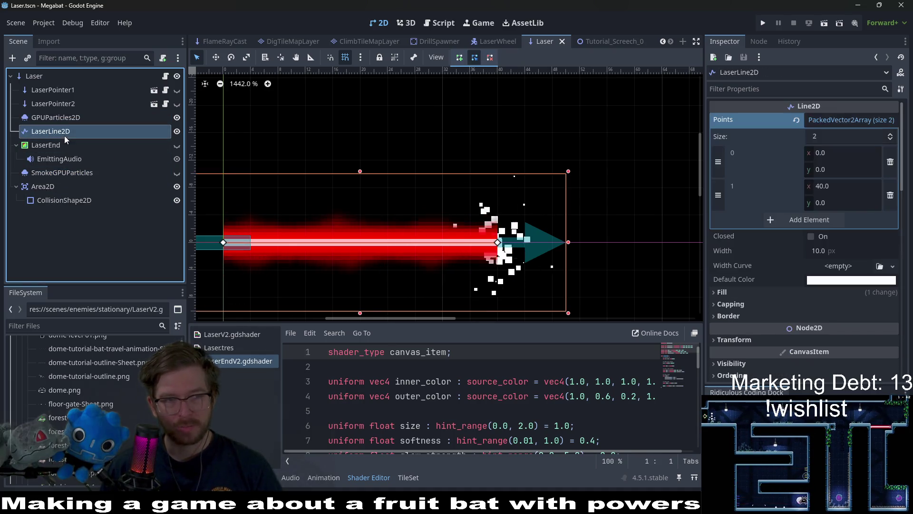
click(56, 119)
mouse_move(53, 119)
mouse_down()
mouse_move(45, 170)
mouse_move(45, 141)
mouse_up()
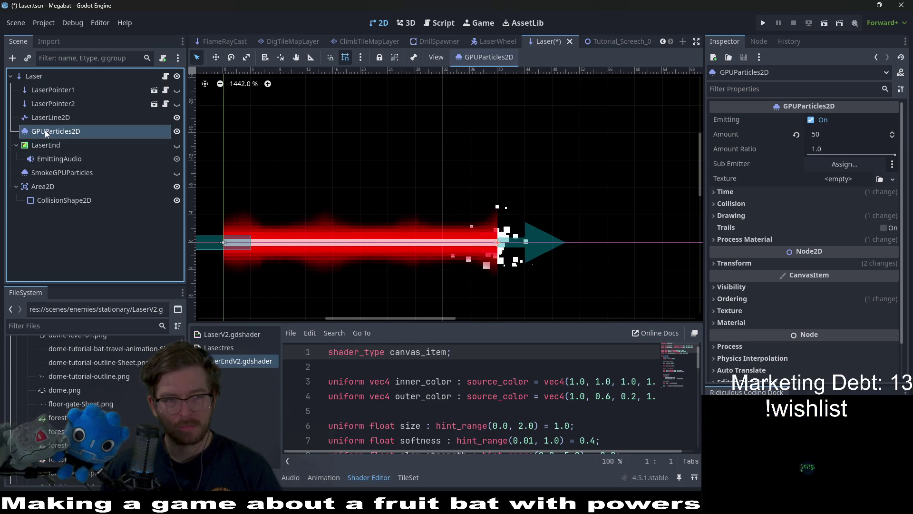
click(52, 120)
click(53, 131)
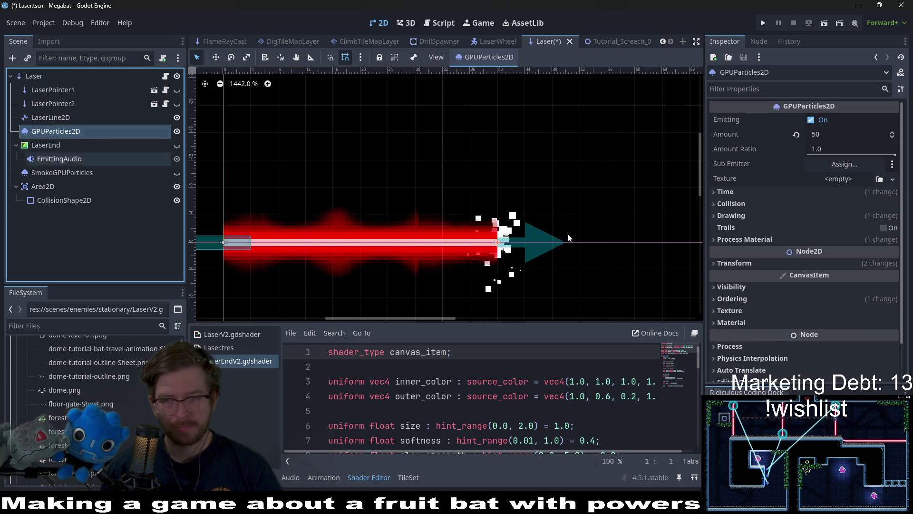
- Revert GPUParticles2D's Z Index to 0, save Laser, and run Tutorial_Screech_0
click(737, 297)
click(799, 312)
key(ctrl+s)
scroll(417, 194, down, 2)
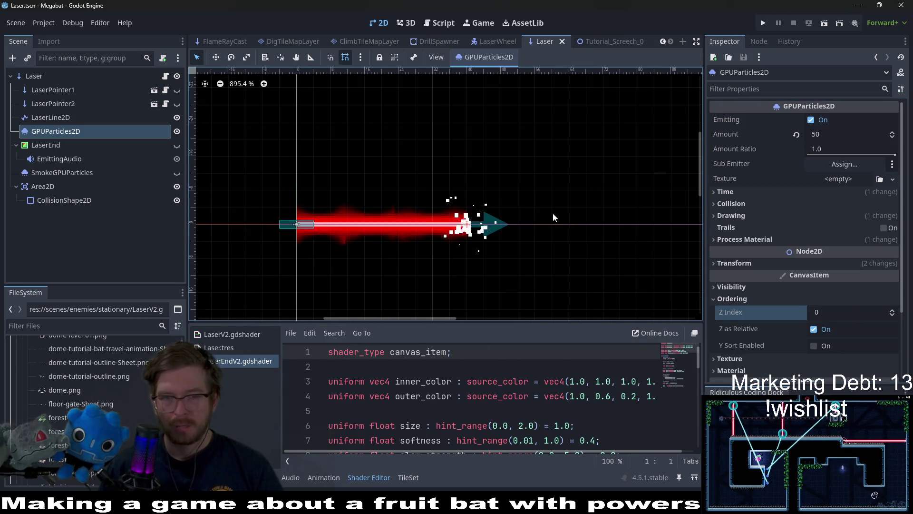
click(608, 38)
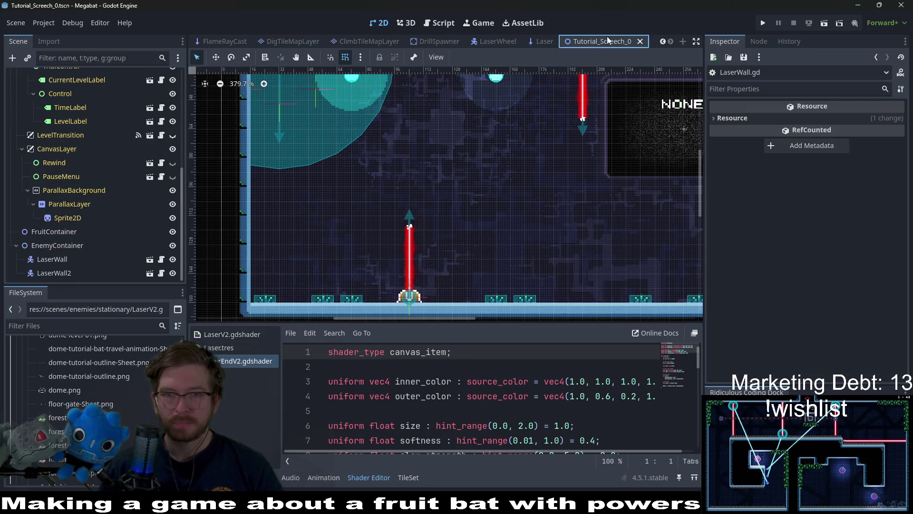
click(823, 24)
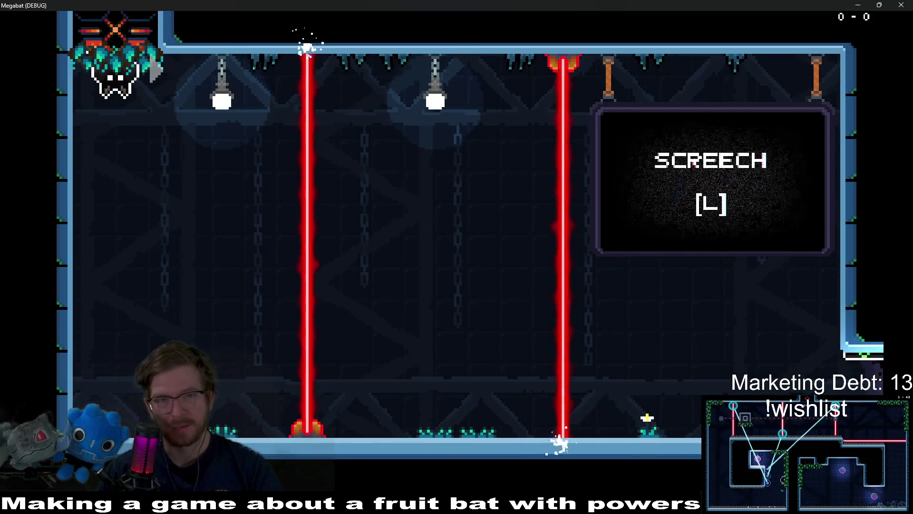
- Close the running game and switch to the Script workspace showing LaserWall.gd
click(901, 4)
click(447, 22)
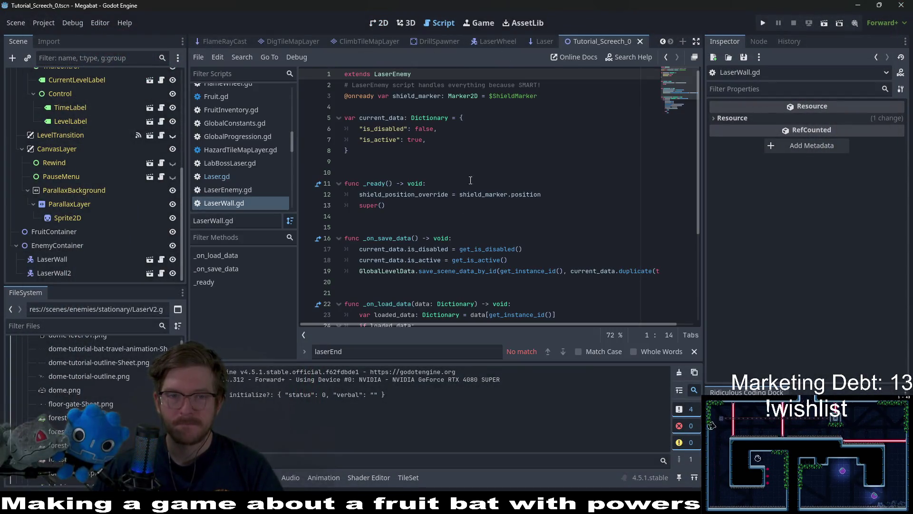
- Open Laser.gd from the script list
scroll(462, 243, down, 3)
scroll(462, 243, down, 1)
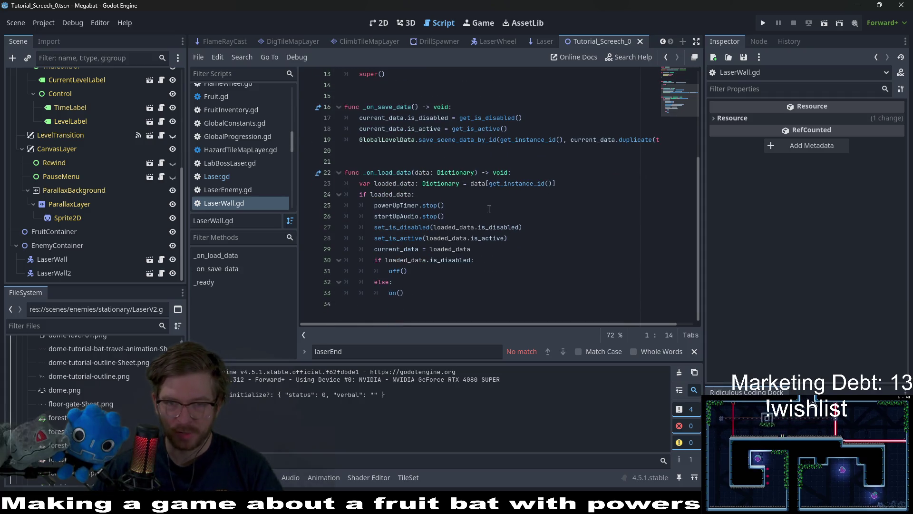
scroll(457, 224, up, 4)
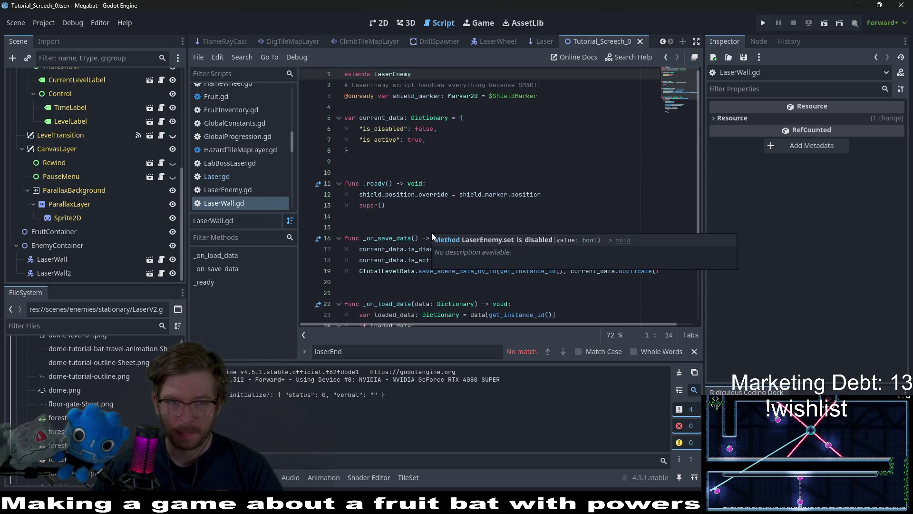
click(229, 175)
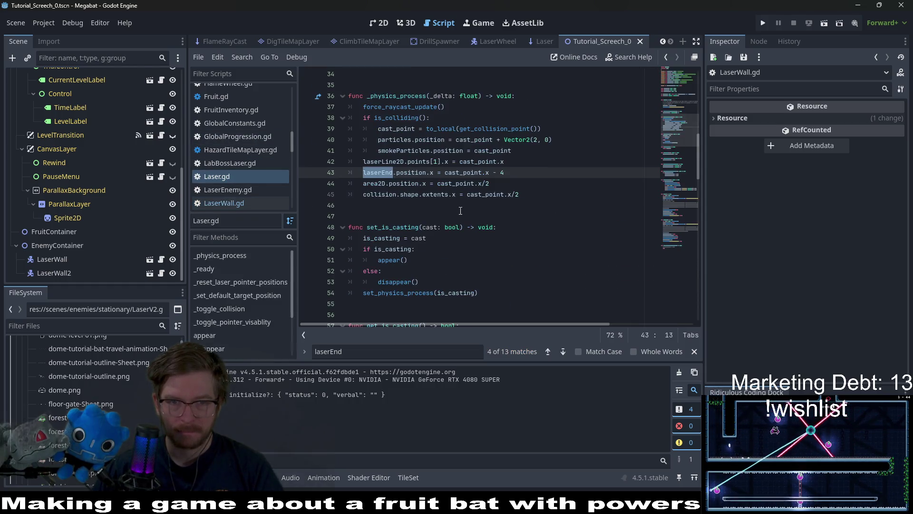
scroll(507, 213, up, 2)
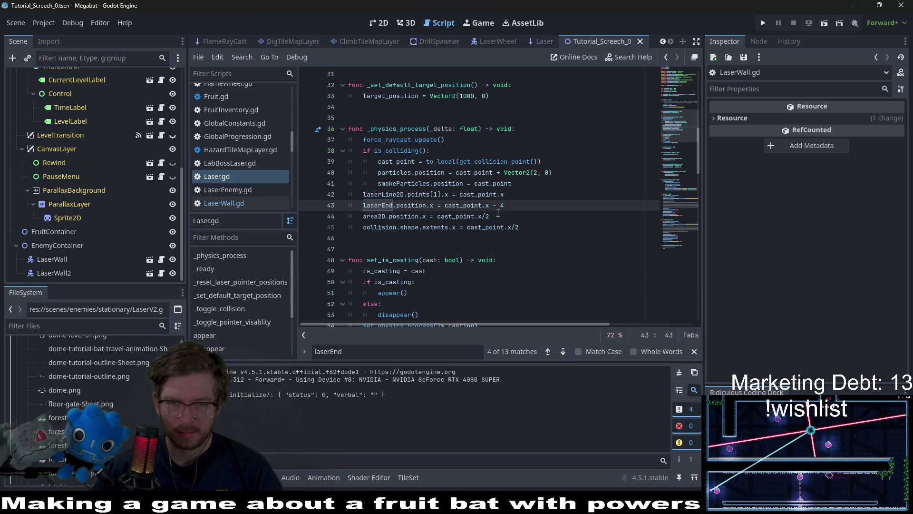
- On line 40, insert # before ' + Vector2(2, 0)' to comment out the offset
click(496, 215)
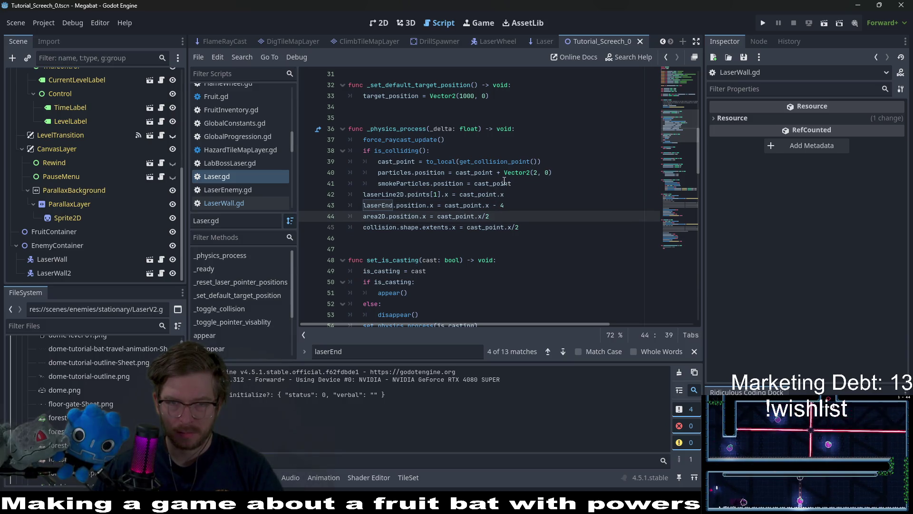
mouse_move(486, 173)
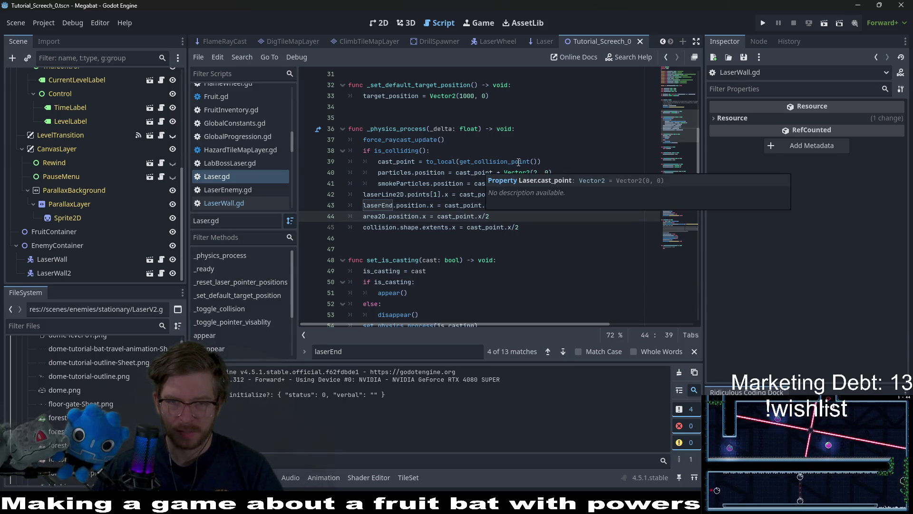
click(518, 162)
click(556, 173)
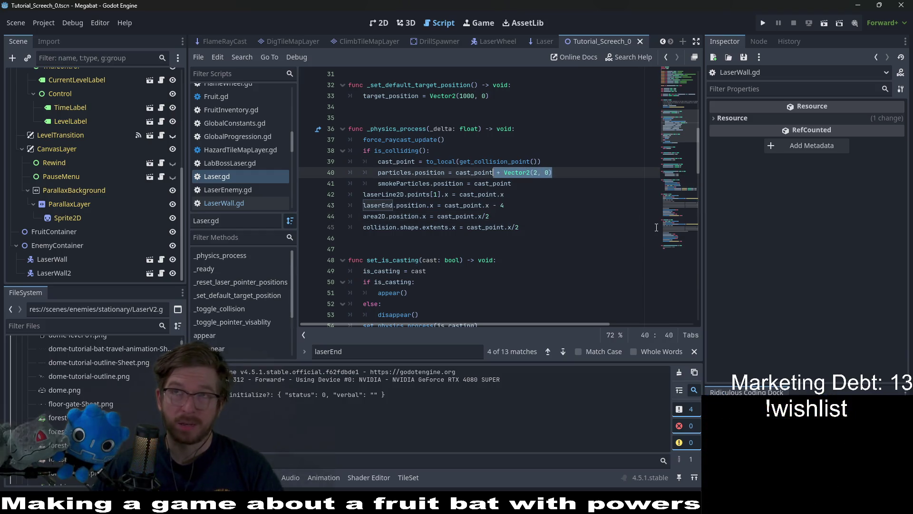
key(BackSpace)
key(ctrl+z)
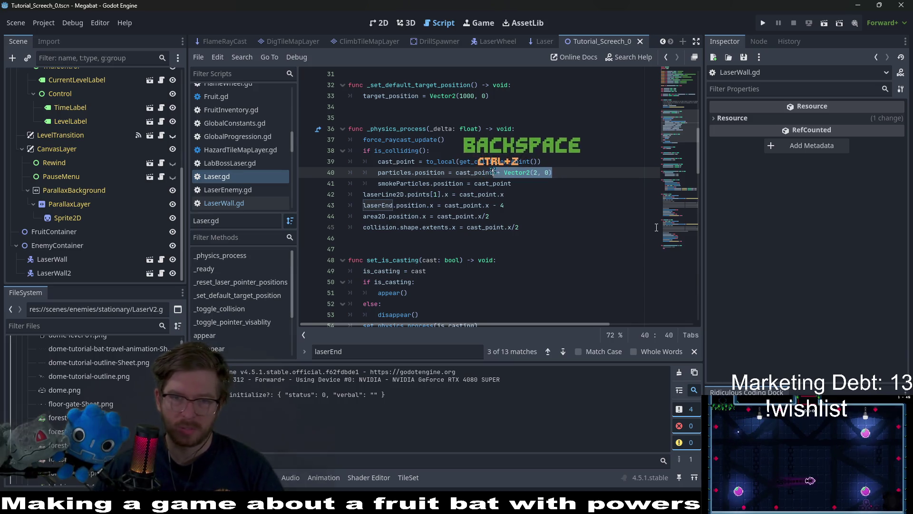
key(Right)
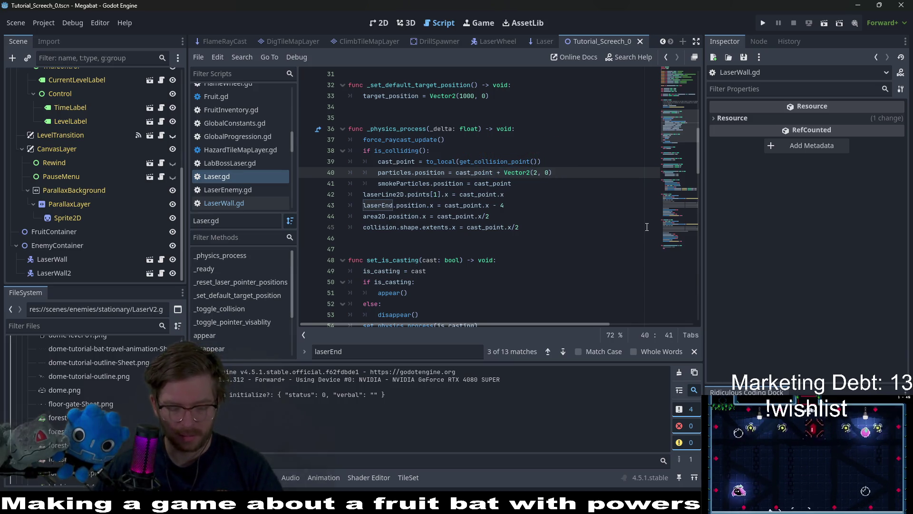
text(#)
click(823, 24)
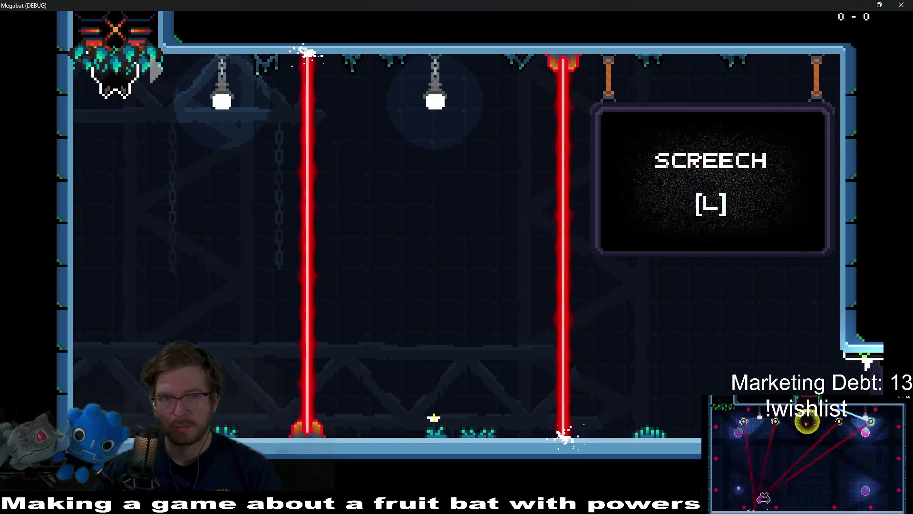
click(907, 5)
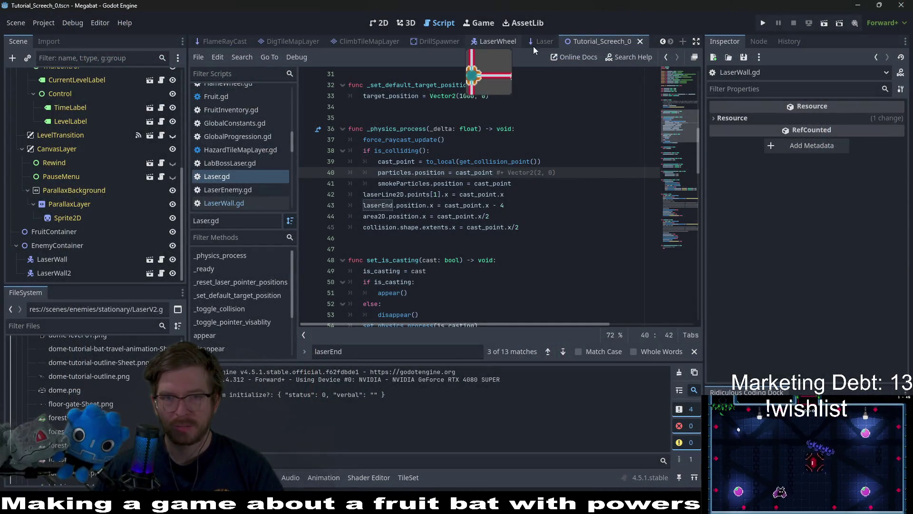
- In the Laser scene, expand GPUParticles2D's Process Material down to Spawn > Position
click(537, 45)
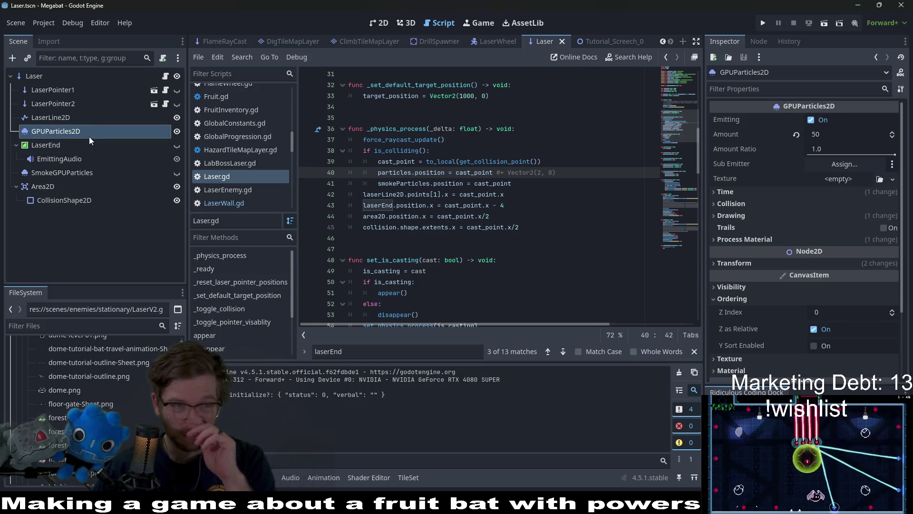
scroll(796, 176, down, 2)
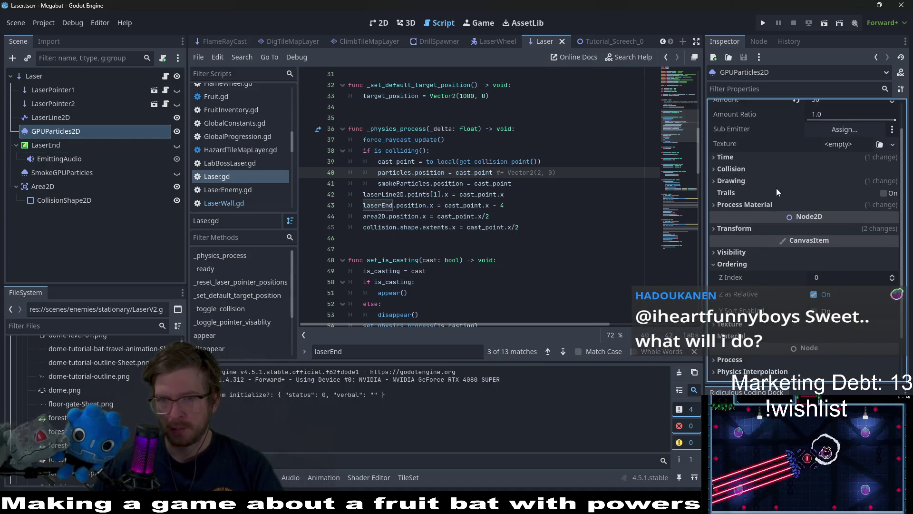
scroll(758, 182, up, 2)
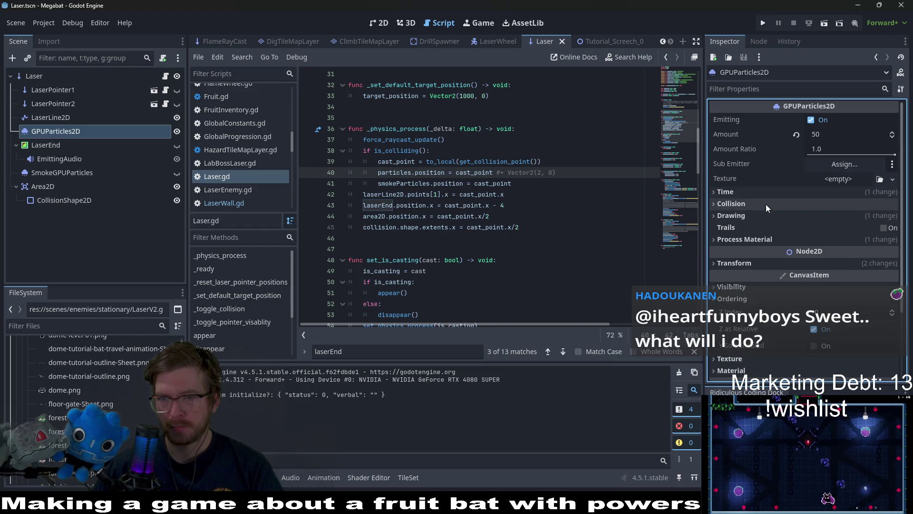
click(732, 219)
scroll(765, 222, down, 2)
click(751, 249)
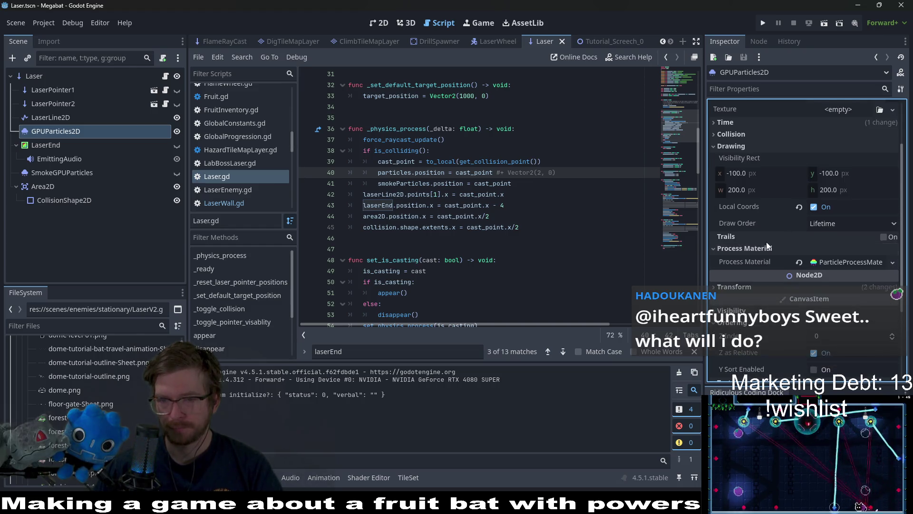
scroll(766, 241, down, 2)
click(849, 195)
scroll(814, 224, down, 2)
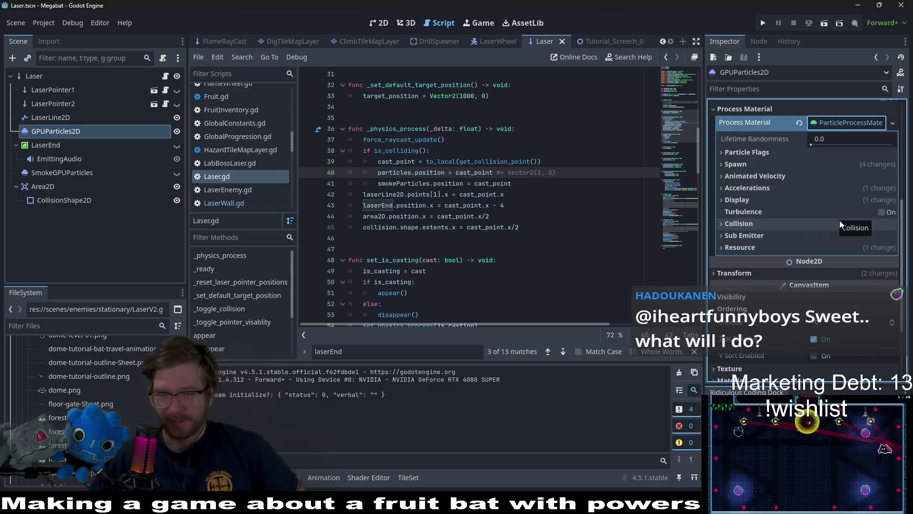
mouse_move(801, 211)
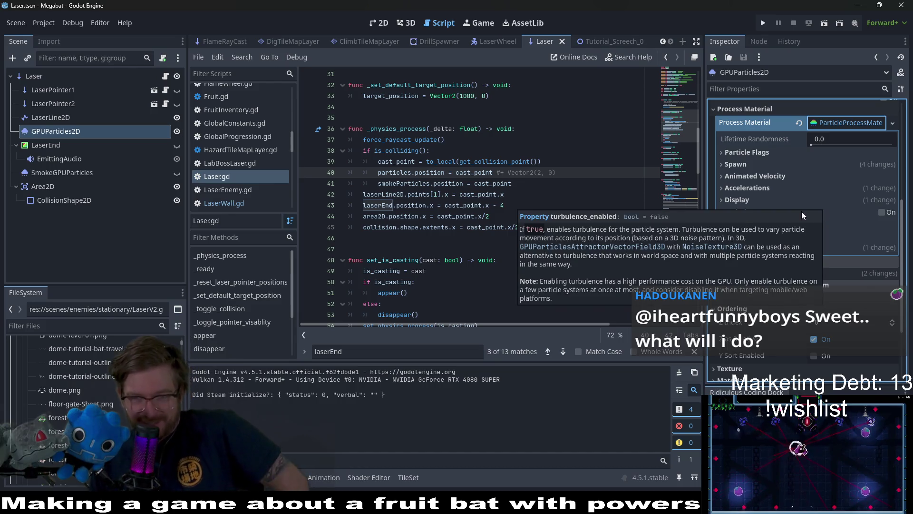
click(755, 167)
click(761, 179)
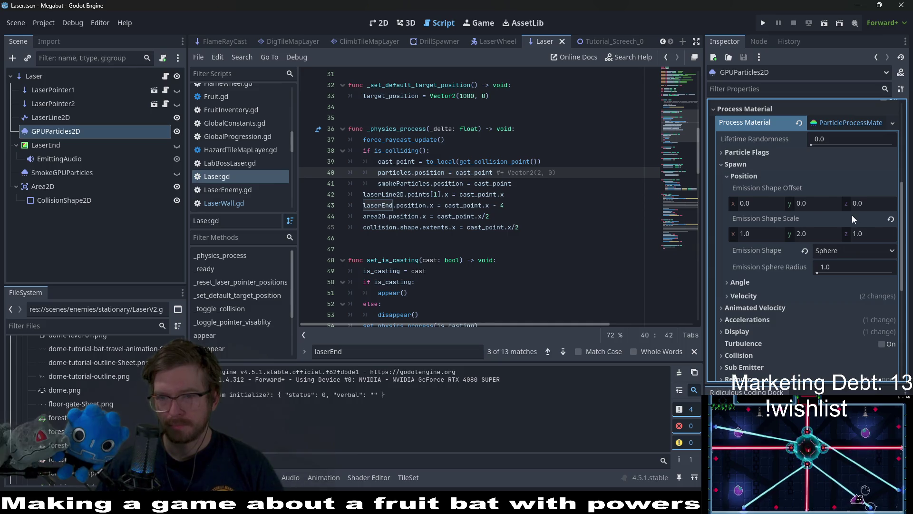
- Set the sparks' Emission Sphere Radius to 0.01
mouse_move(845, 220)
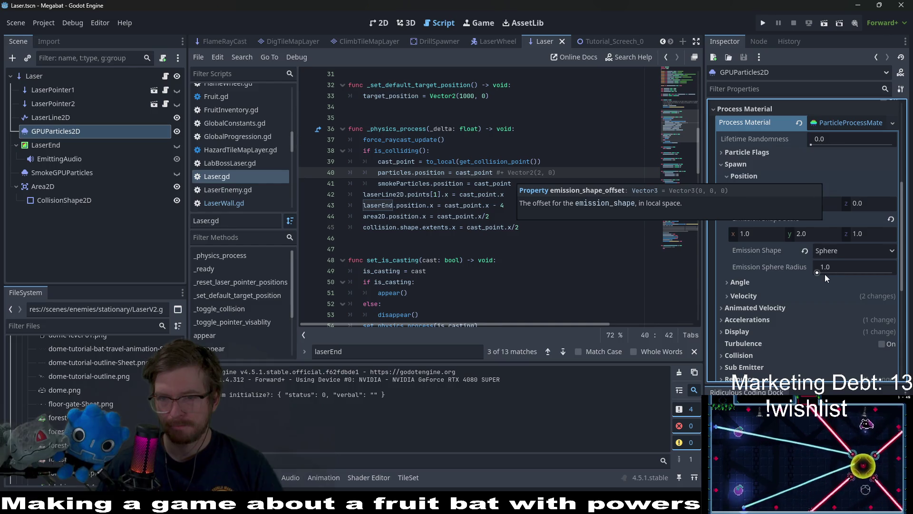
mouse_move(825, 274)
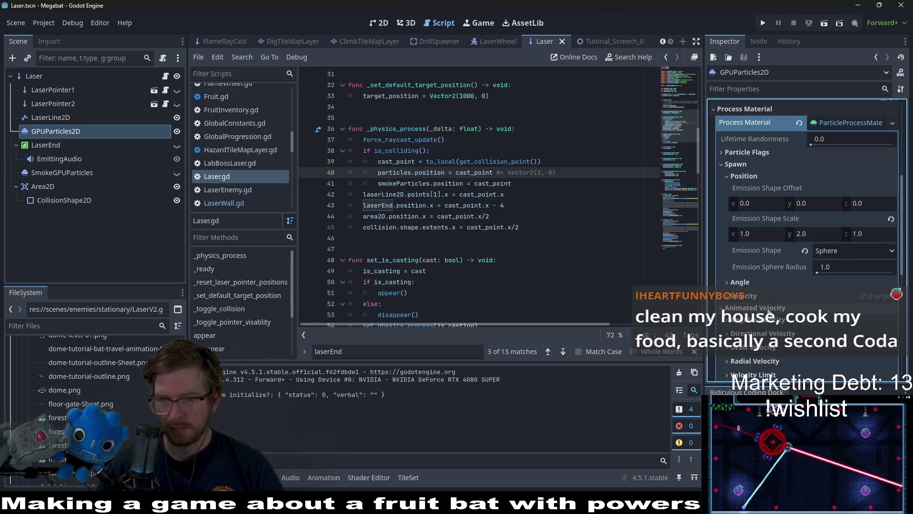
scroll(775, 326, down, 1)
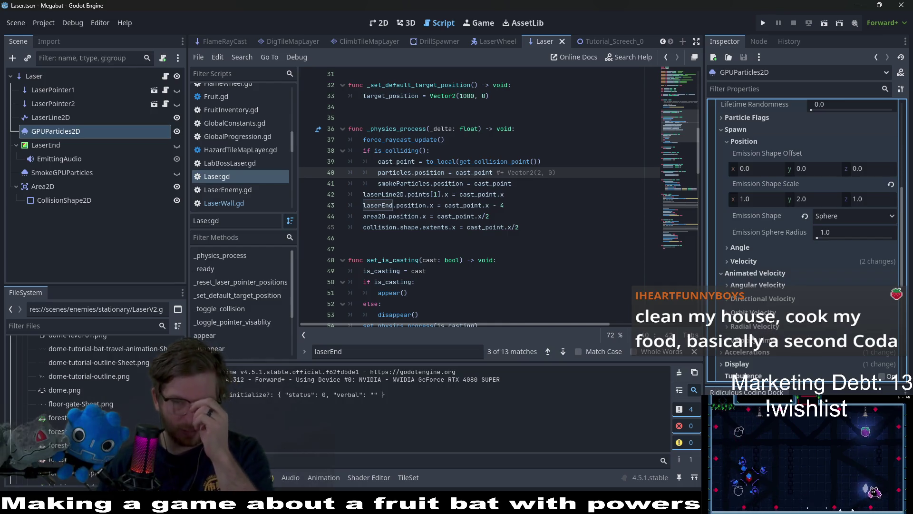
scroll(782, 228, up, 1)
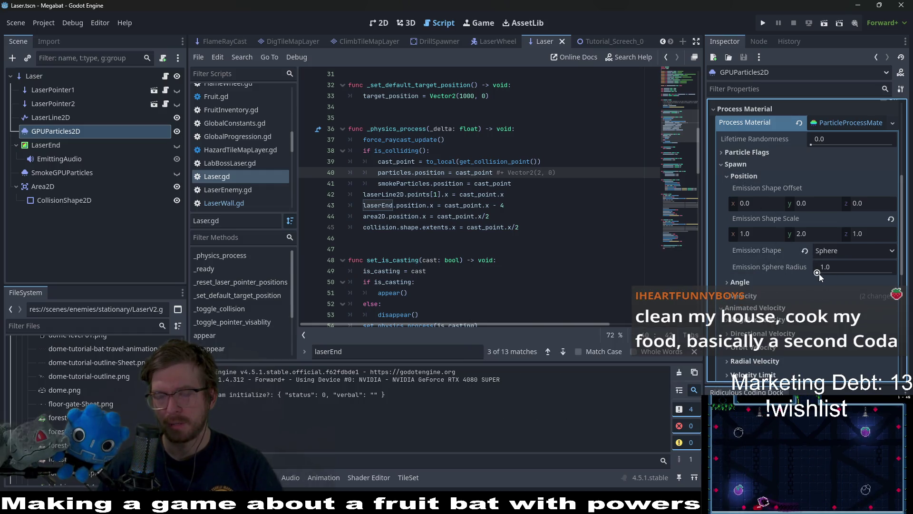
click(379, 23)
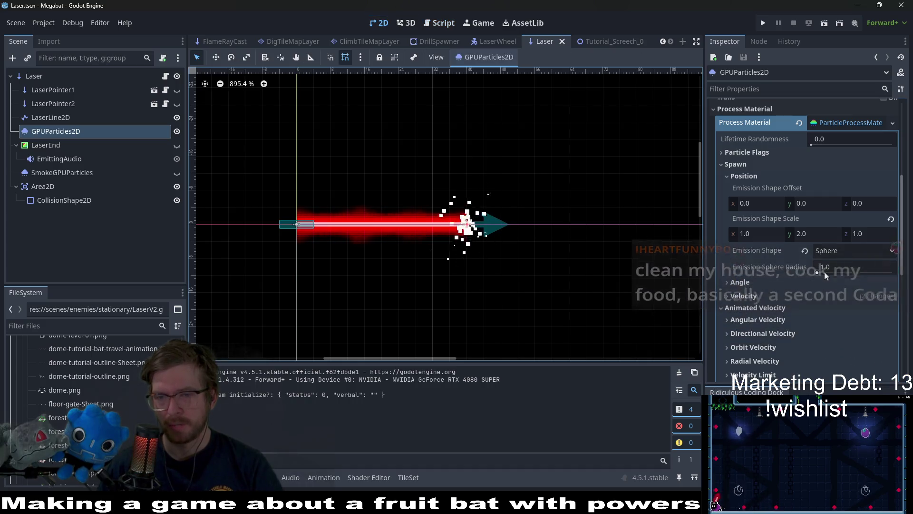
mouse_move(820, 272)
mouse_down()
mouse_move(837, 272)
mouse_move(825, 272)
mouse_up()
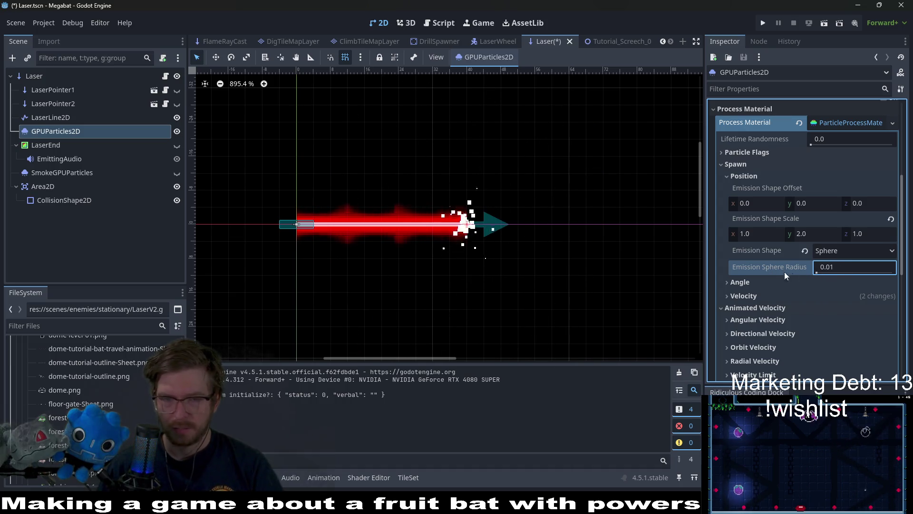
click(749, 254)
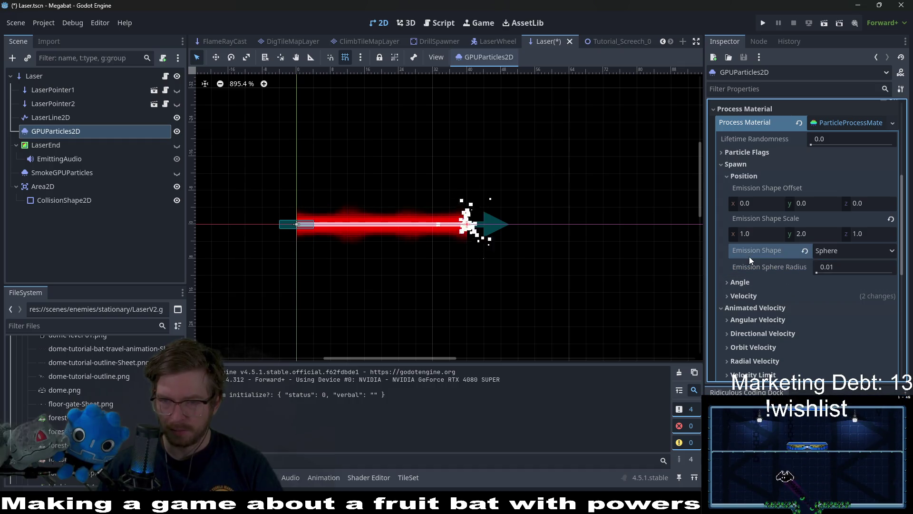
- Set the Velocity Spread to 90, save Laser, and go to Tutorial_Screech_0
click(756, 282)
scroll(757, 282, down, 1)
click(749, 318)
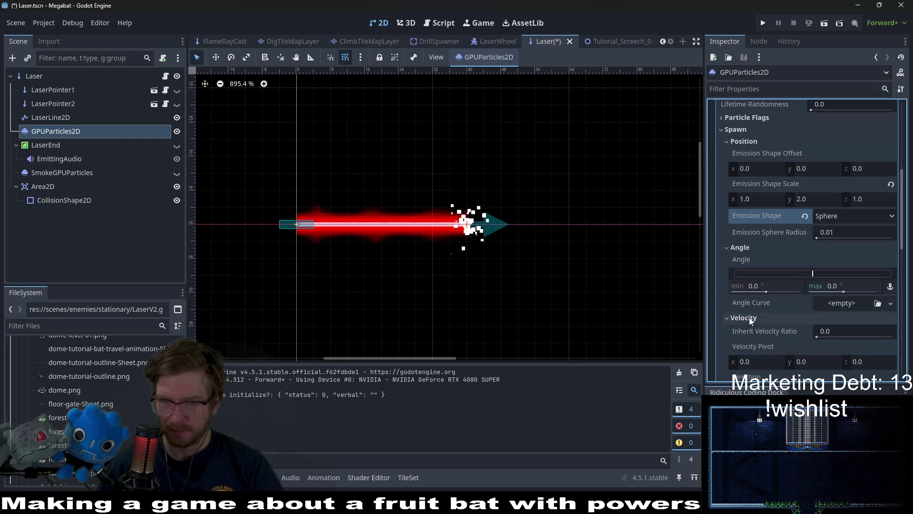
scroll(749, 318, down, 3)
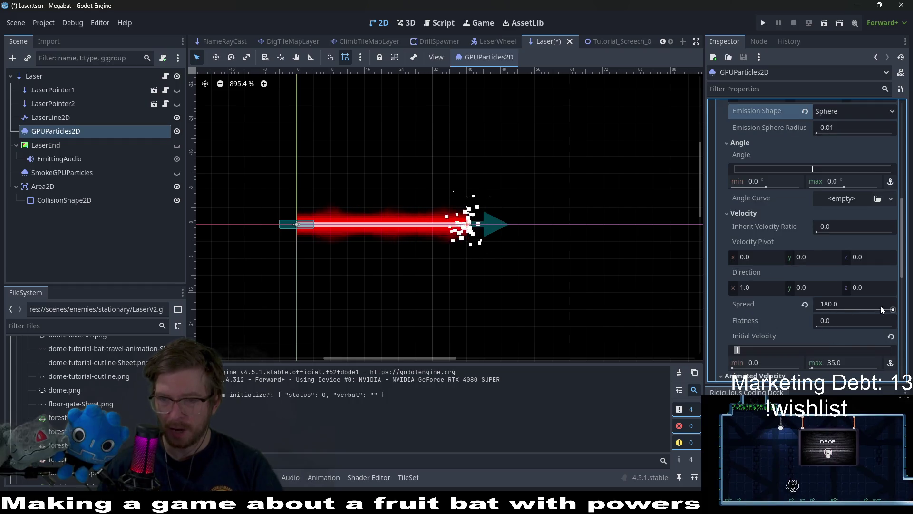
drag(880, 306, 833, 312)
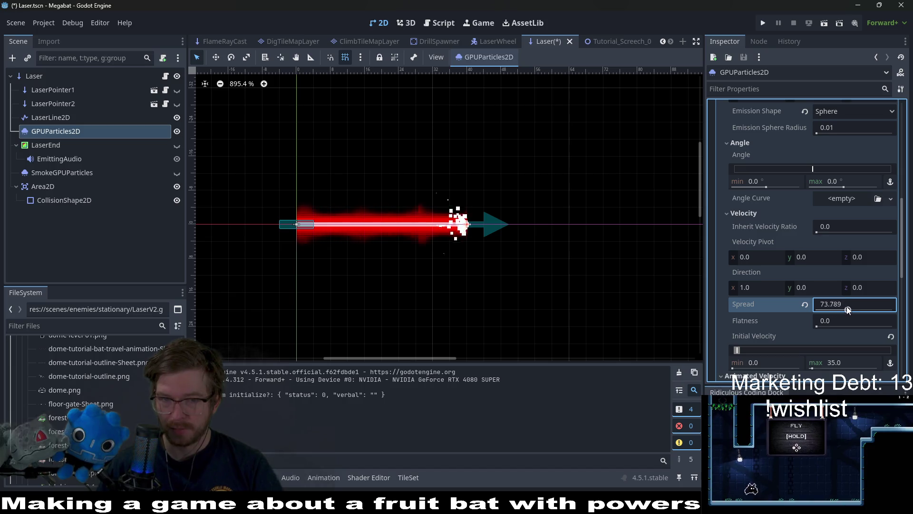
drag(855, 310, 852, 310)
double_click(835, 303)
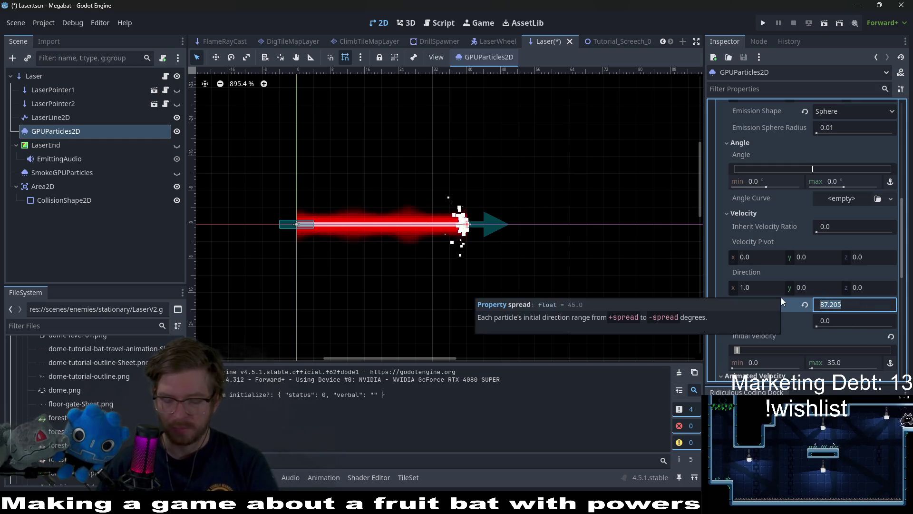
text(90)
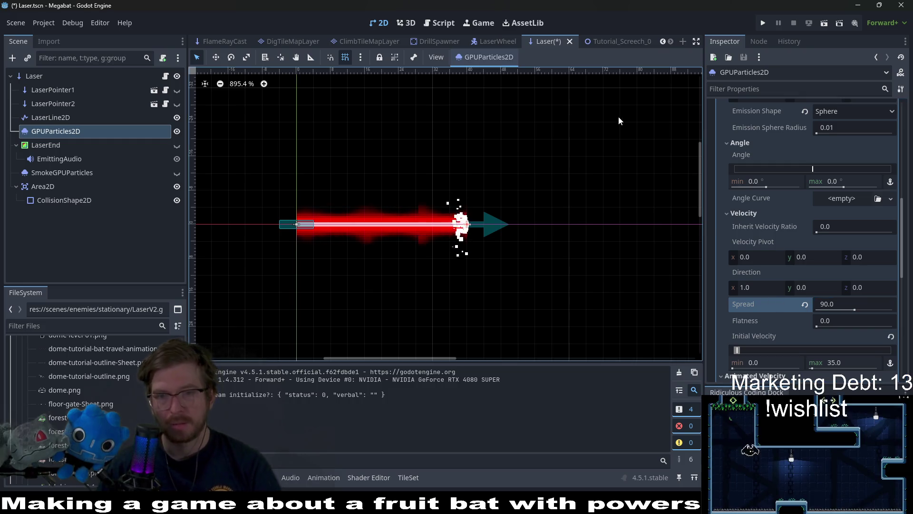
key(ctrl+s)
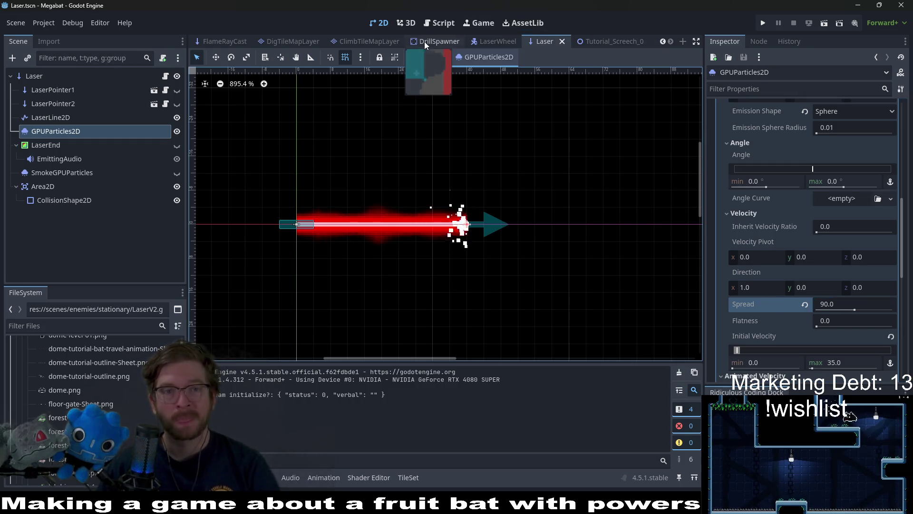
click(615, 42)
- Run the level with F6, close the game, and return to the Laser scene
key(F6)
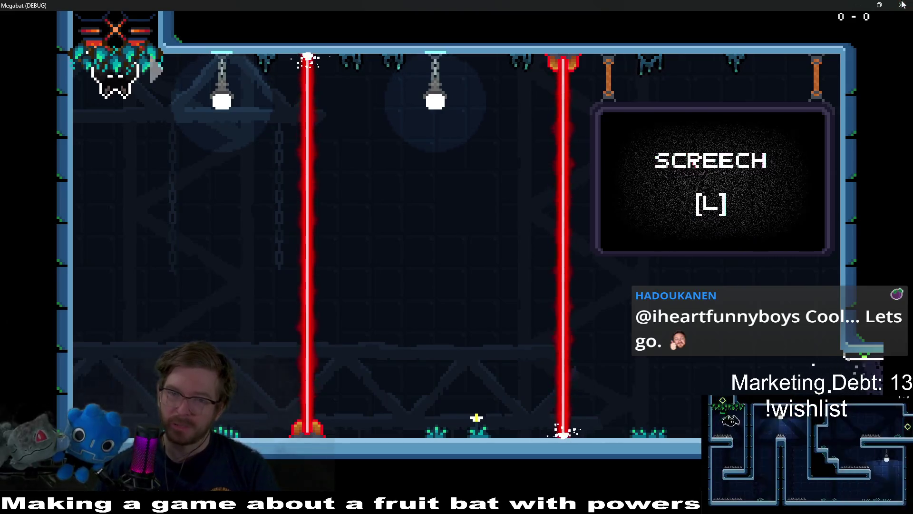
key(alt+F4)
click(542, 42)
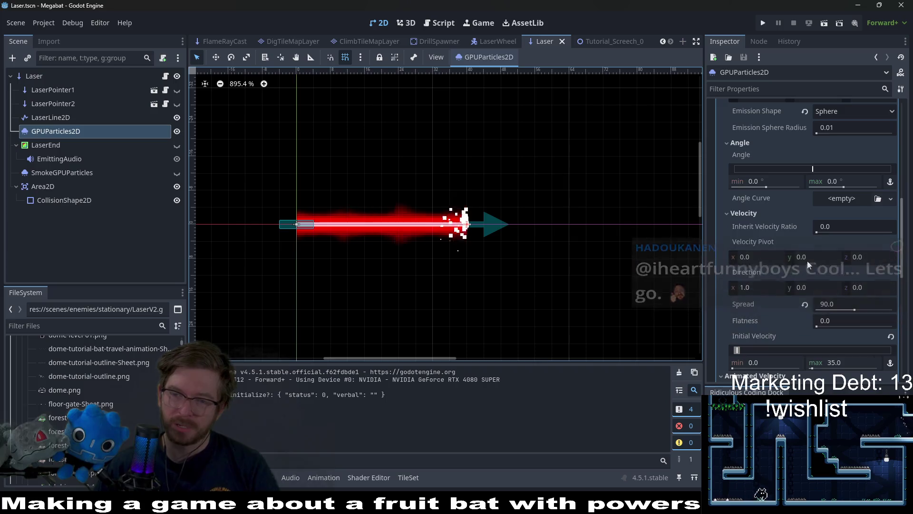
- Expand the particles' velocity limit, radial, orbit, directional and angular velocity groups
scroll(809, 266, down, 10)
scroll(783, 216, up, 2)
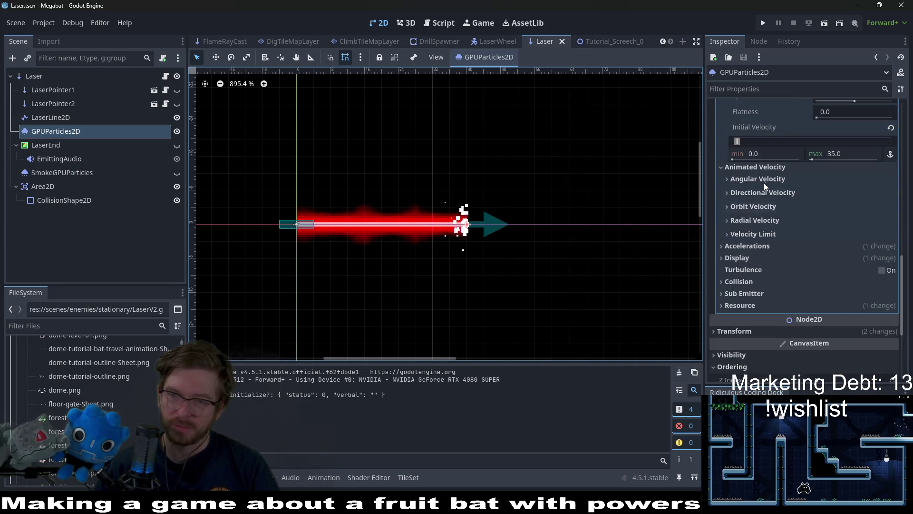
scroll(784, 285, up, 3)
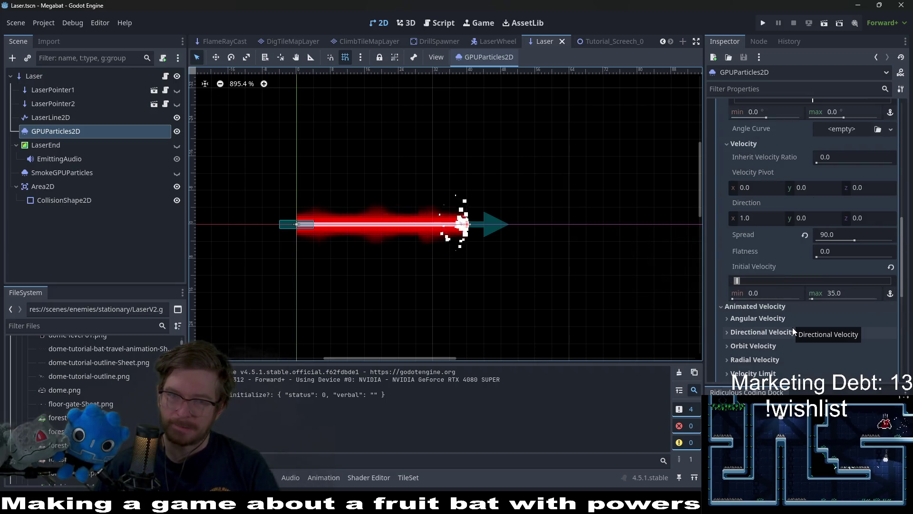
scroll(794, 318, up, 2)
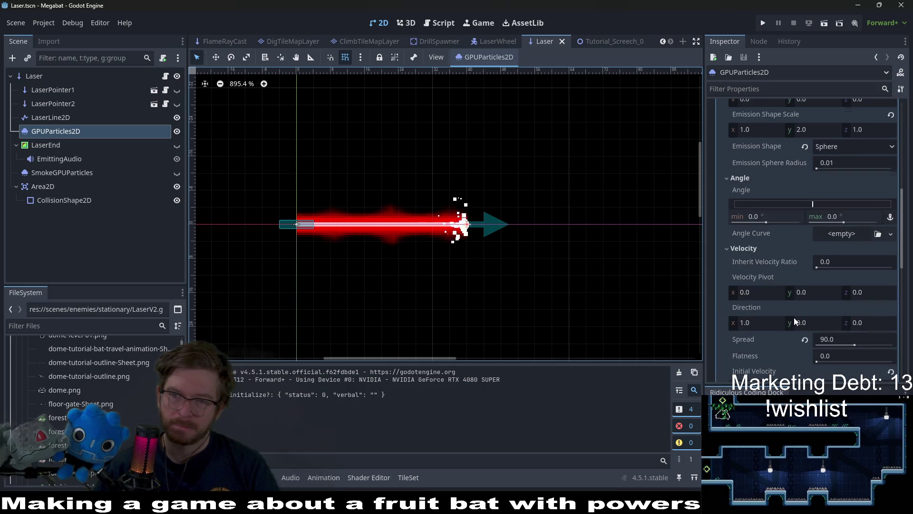
scroll(794, 317, up, 2)
scroll(794, 317, down, 5)
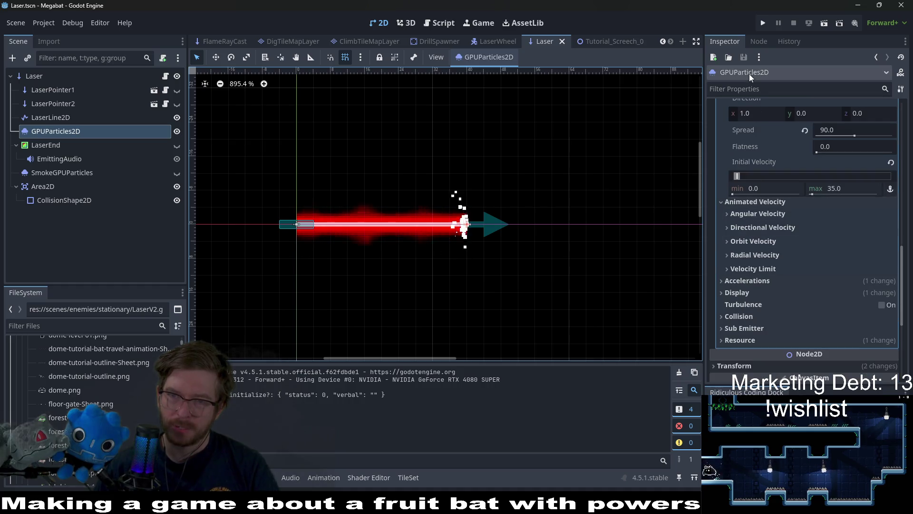
click(759, 265)
click(760, 253)
click(760, 241)
click(752, 227)
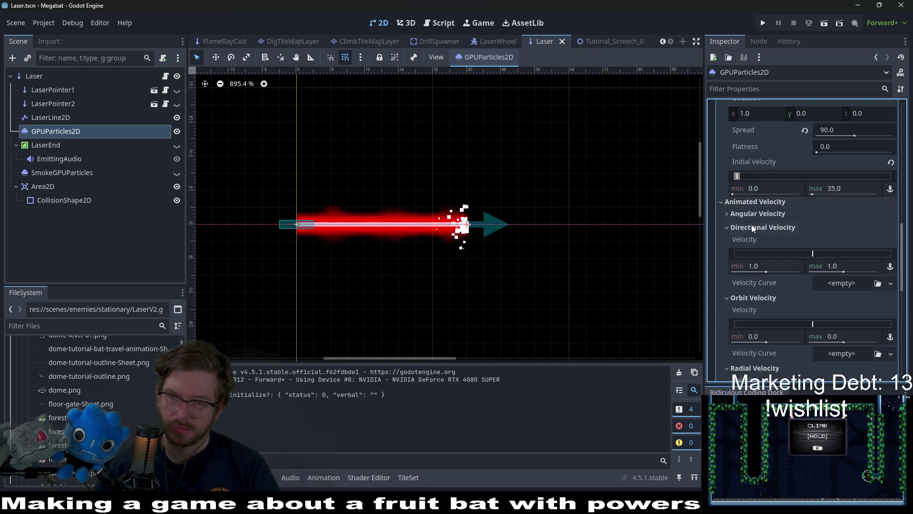
click(758, 214)
scroll(765, 242, down, 10)
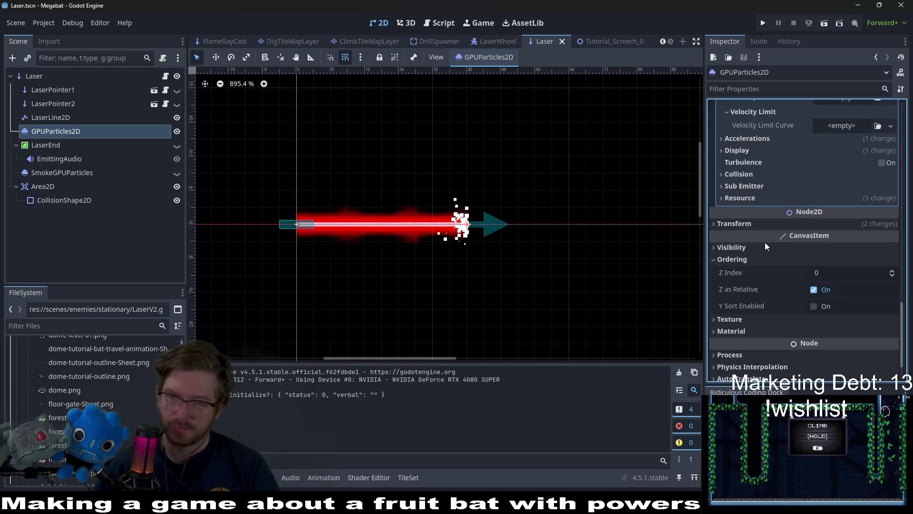
- Expand Display > Scale and Color Curves, then close the colour picker leaving ffffff white
click(738, 150)
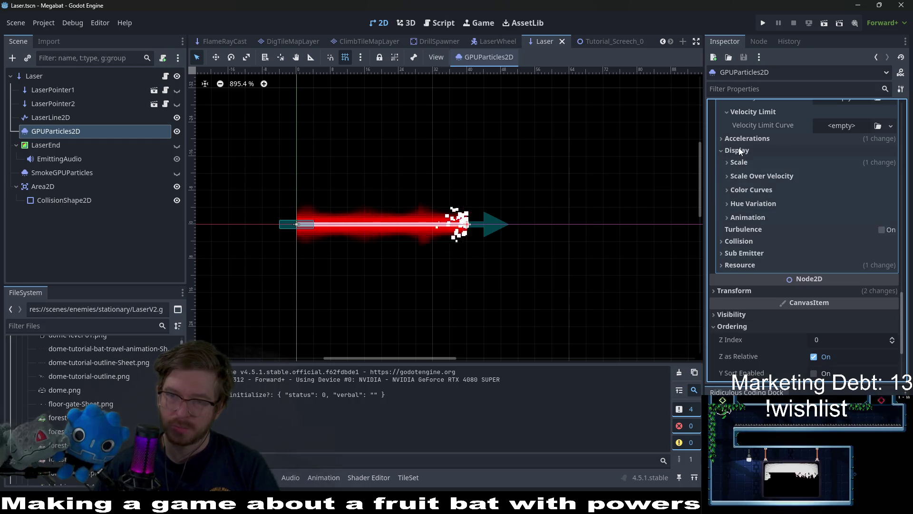
click(742, 162)
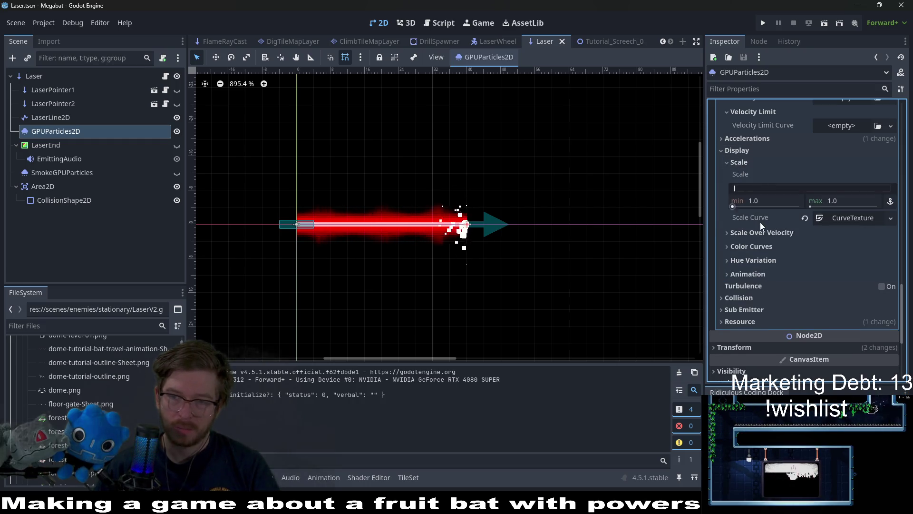
click(763, 246)
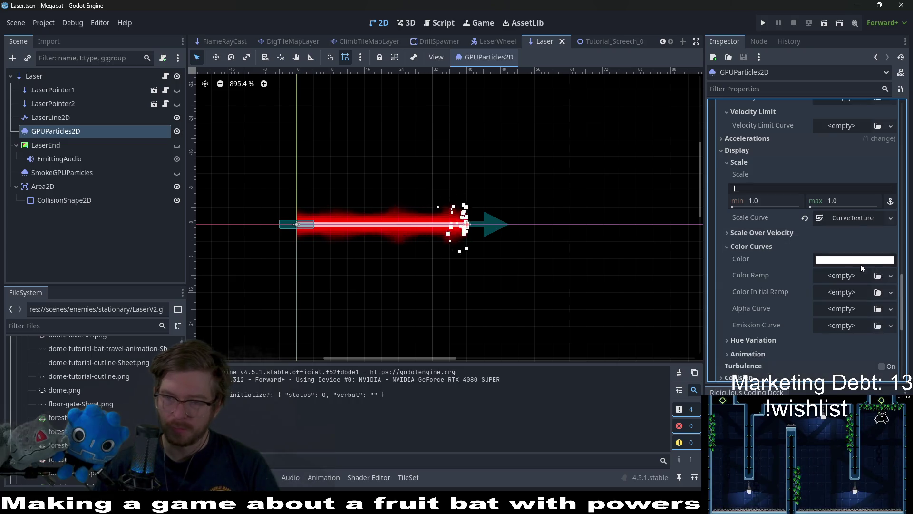
click(853, 263)
drag(833, 182, 757, 187)
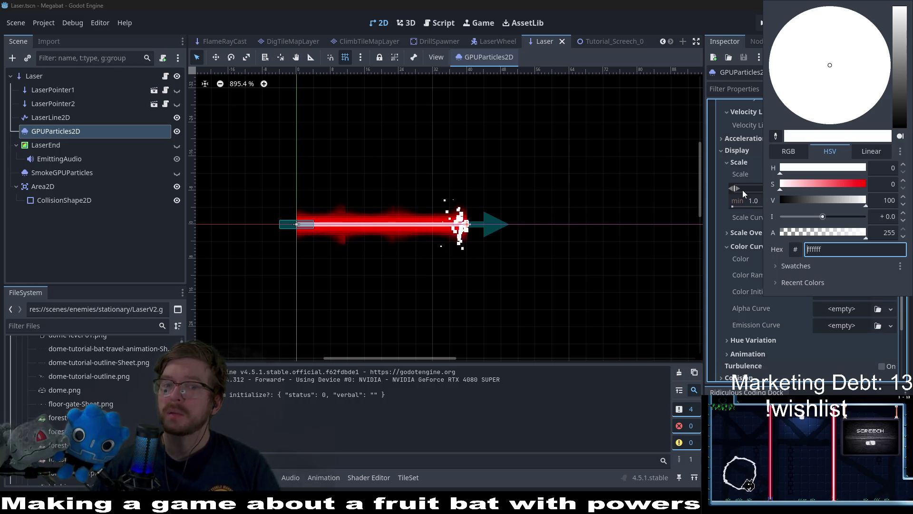
click(721, 249)
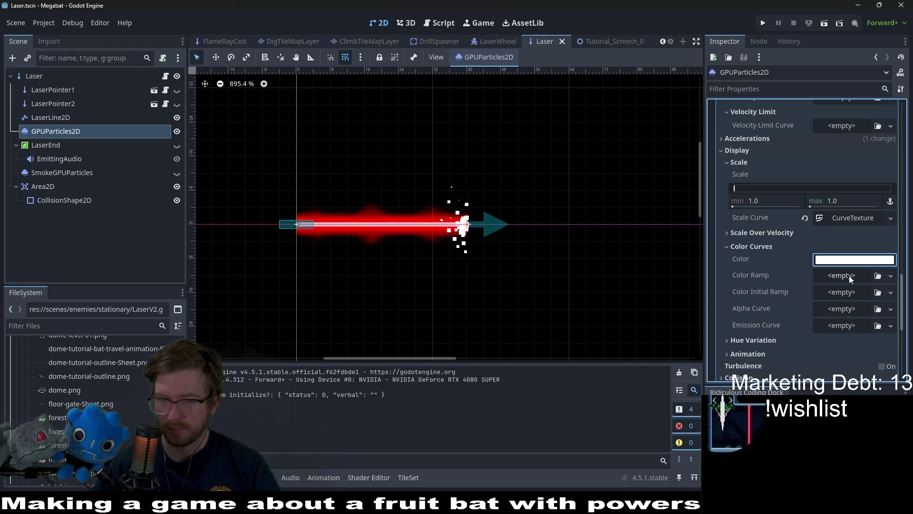
- Give Color Ramp a New Gradient with stops f2f2f2 on the left and ff0000 on the right
click(850, 278)
click(847, 300)
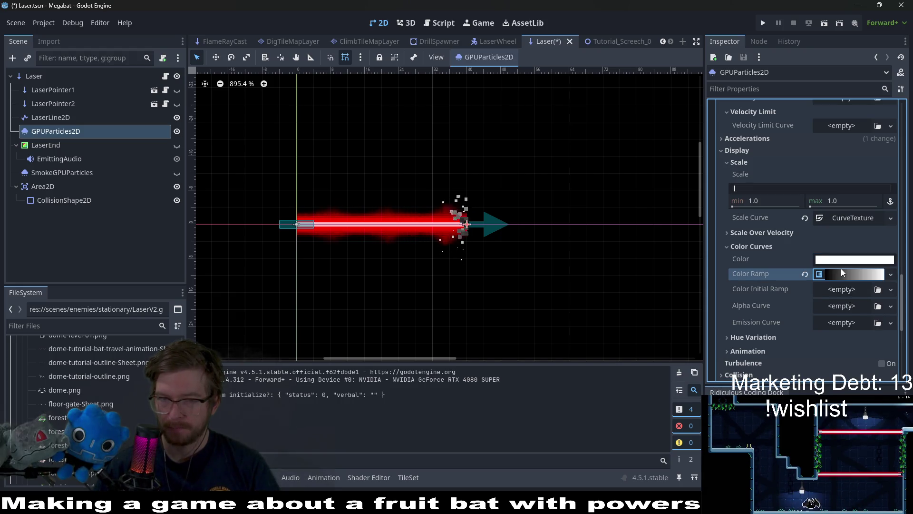
click(841, 270)
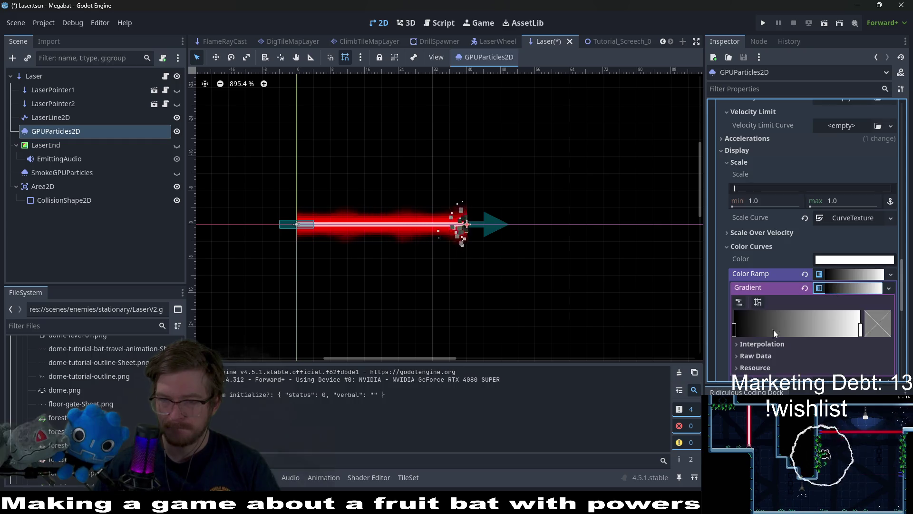
double_click(773, 330)
drag(800, 223, 868, 214)
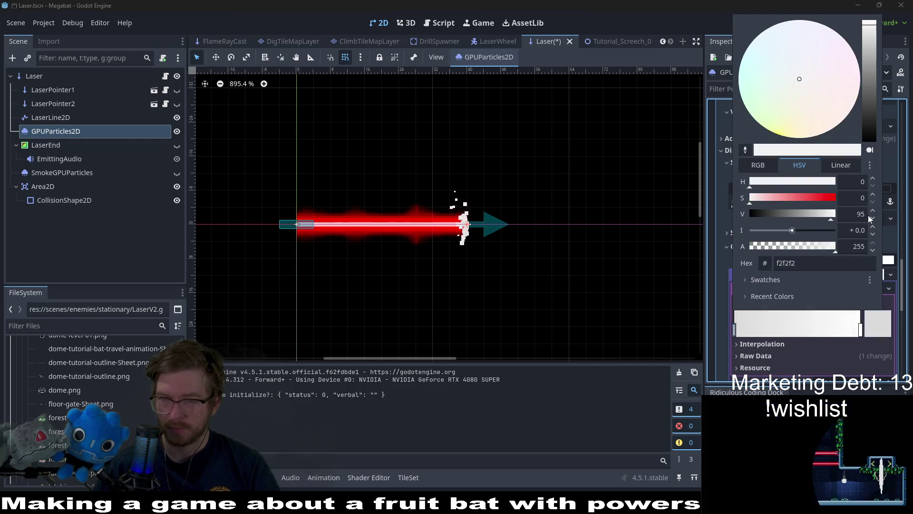
click(860, 330)
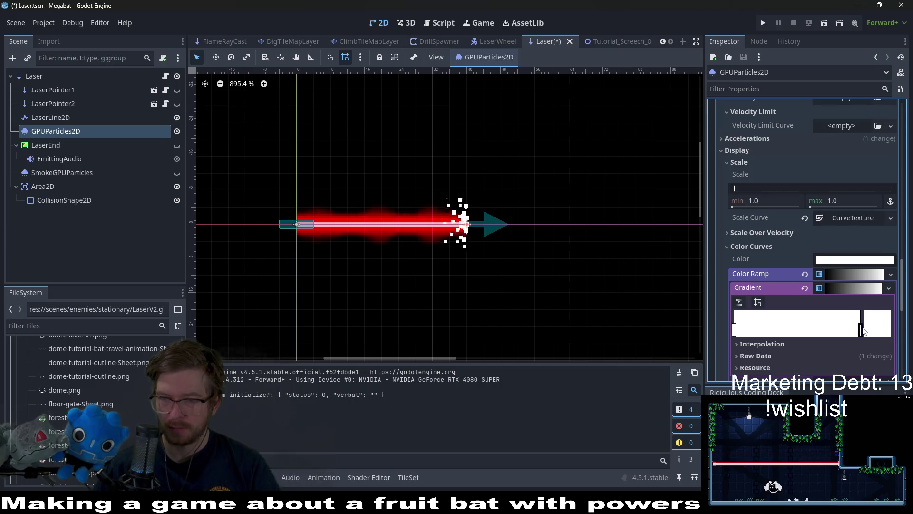
double_click(861, 332)
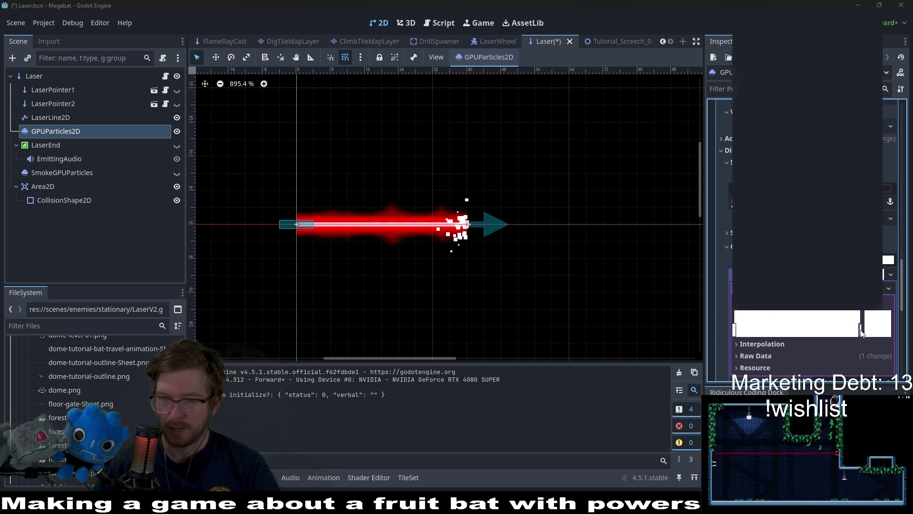
drag(798, 196, 861, 197)
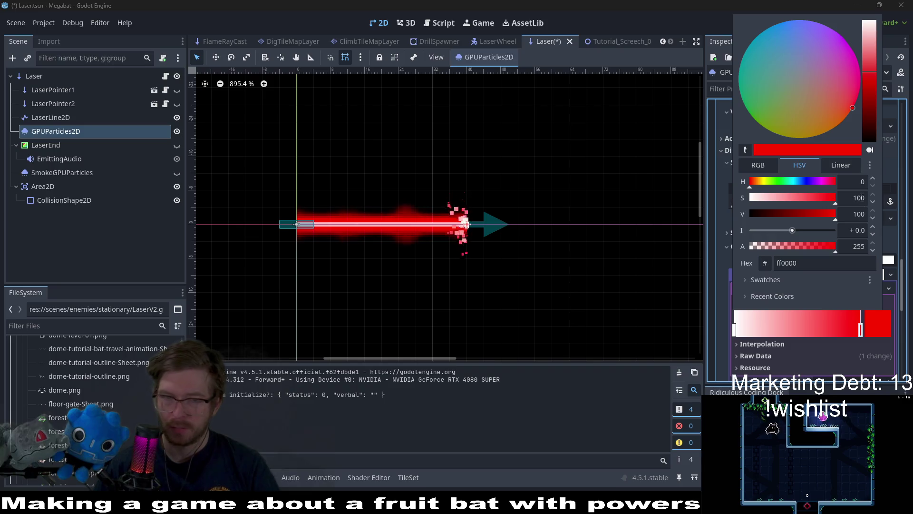
click(804, 332)
- Add an ff7d26 orange middle stop, move it left, and save Laser
click(803, 331)
double_click(803, 332)
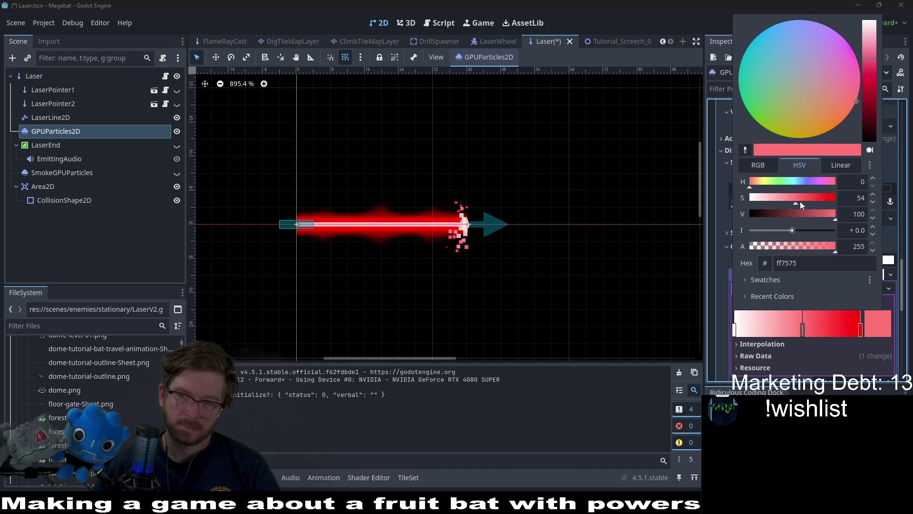
click(756, 181)
mouse_move(756, 183)
mouse_down()
mouse_move(768, 184)
mouse_move(756, 184)
mouse_up()
drag(811, 202, 822, 194)
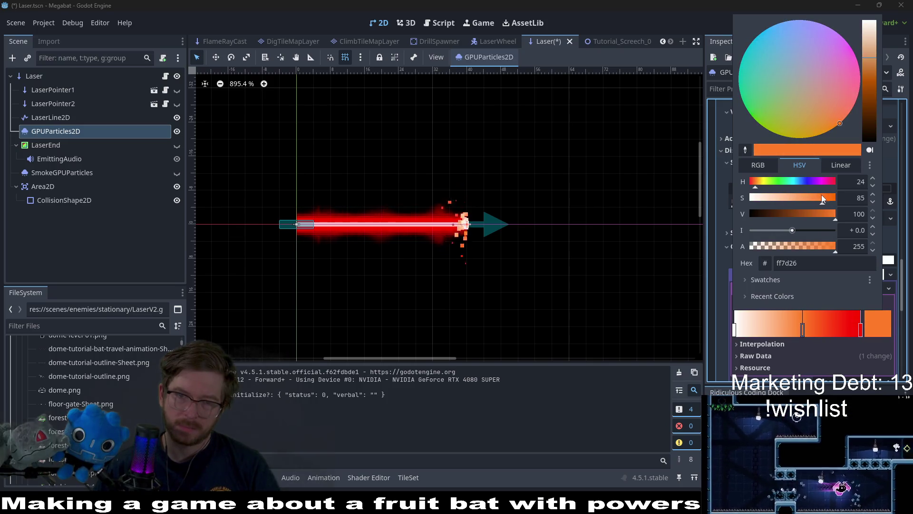
click(766, 327)
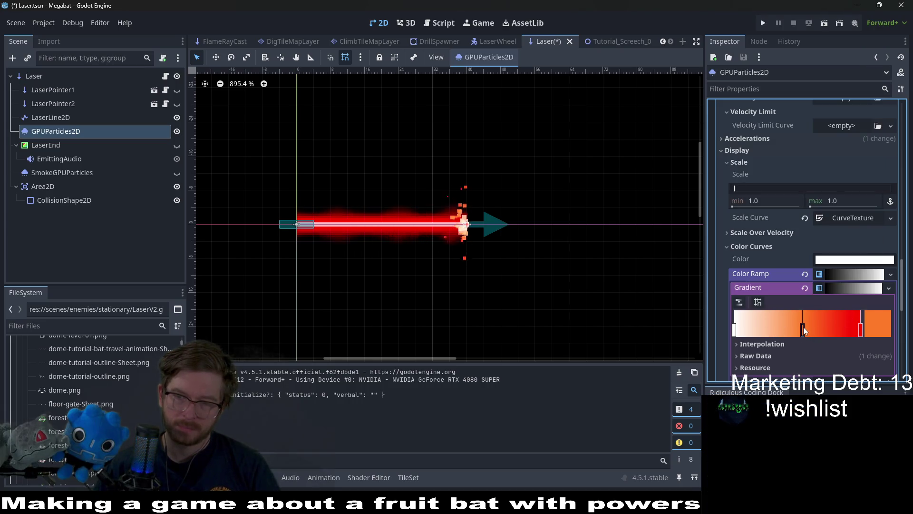
drag(803, 327, 756, 329)
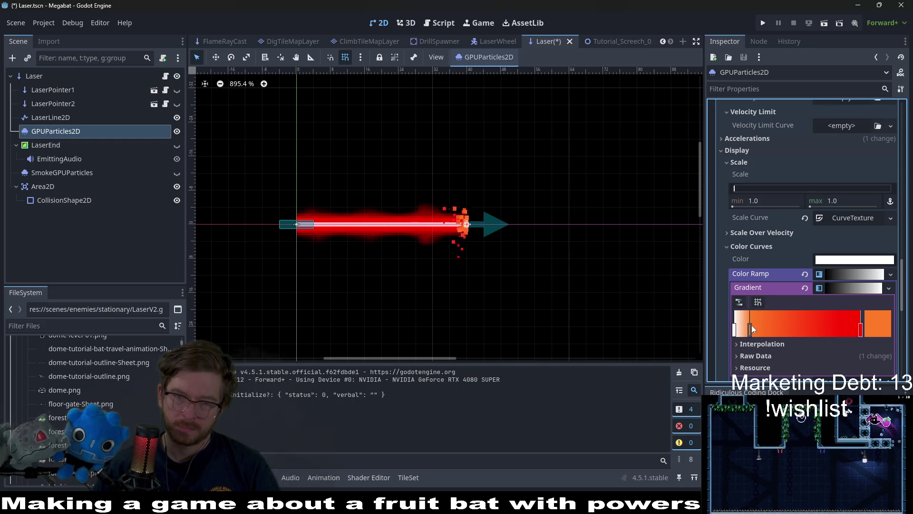
key(ctrl+s)
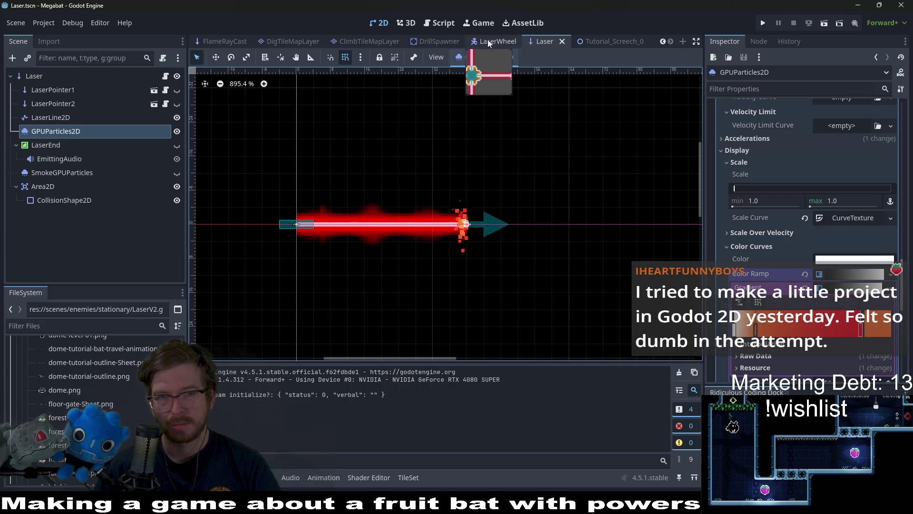
- Run Tutorial_Screech_0 to test the new laser sparks, then close the game
click(611, 42)
click(823, 24)
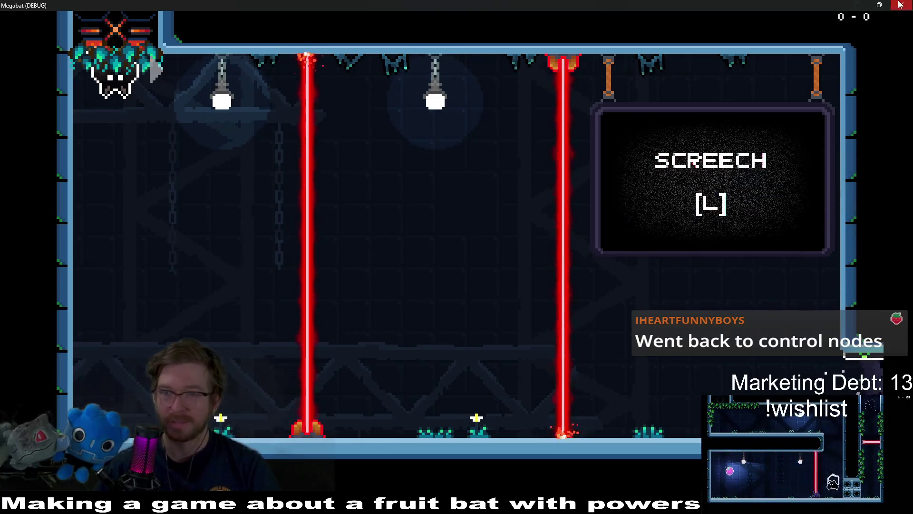
click(858, 5)
- Drag the gradient's left stop right so the ramp starts orange, and save Laser
click(543, 42)
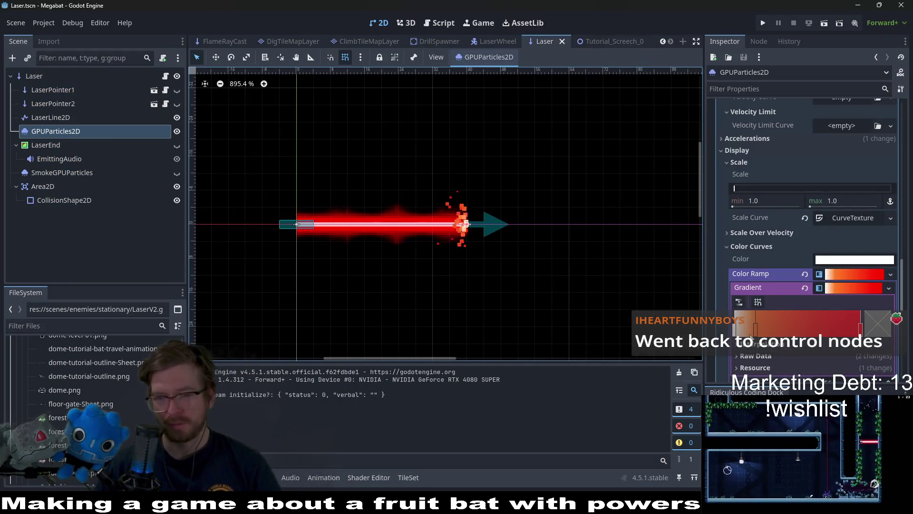
drag(755, 328, 765, 332)
key(ctrl+s)
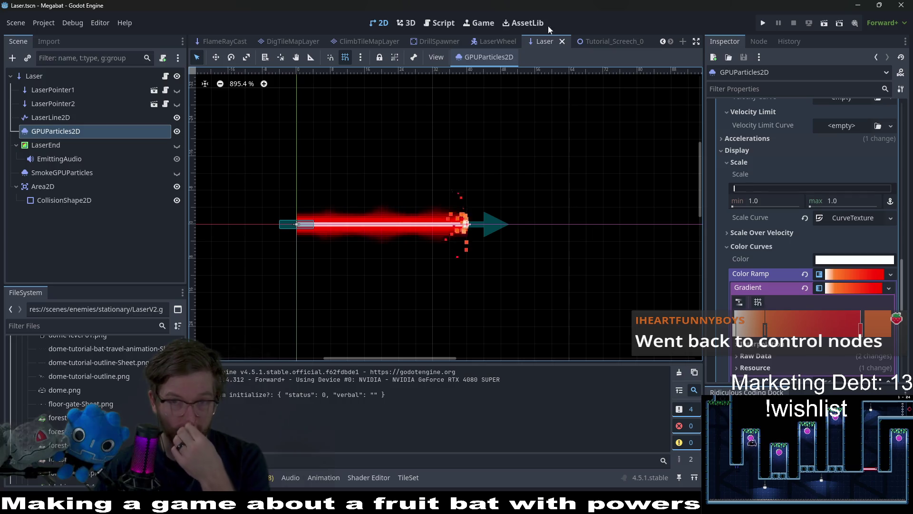
click(595, 42)
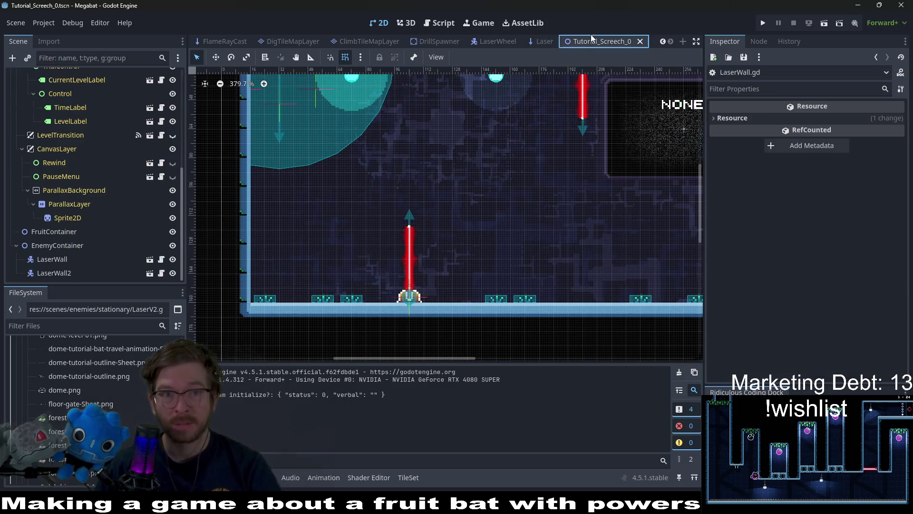
- Run the Tutorial_Screech_0 scene to check the laser colours, then return to the editor
click(824, 22)
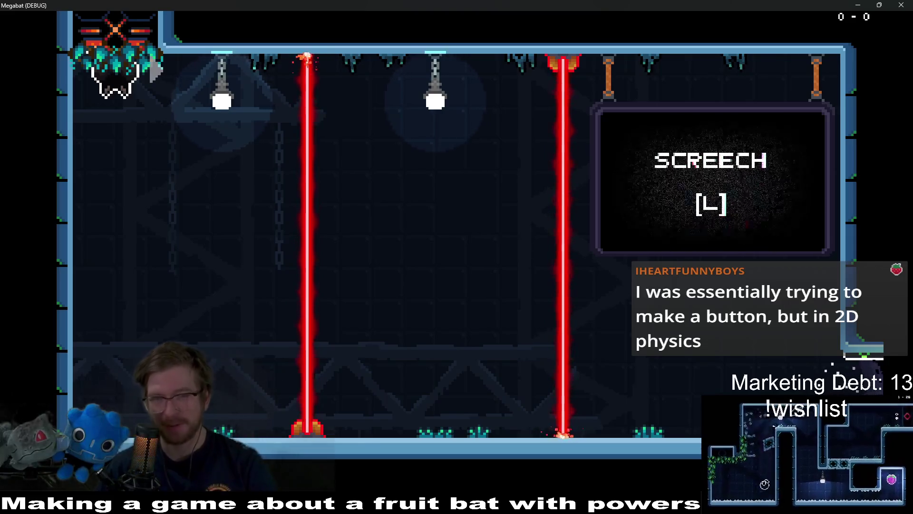
click(858, 5)
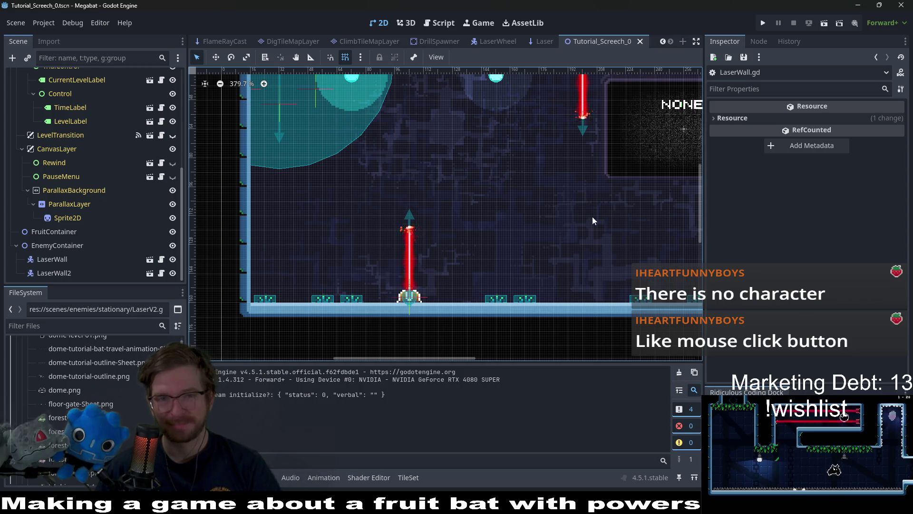
click(541, 42)
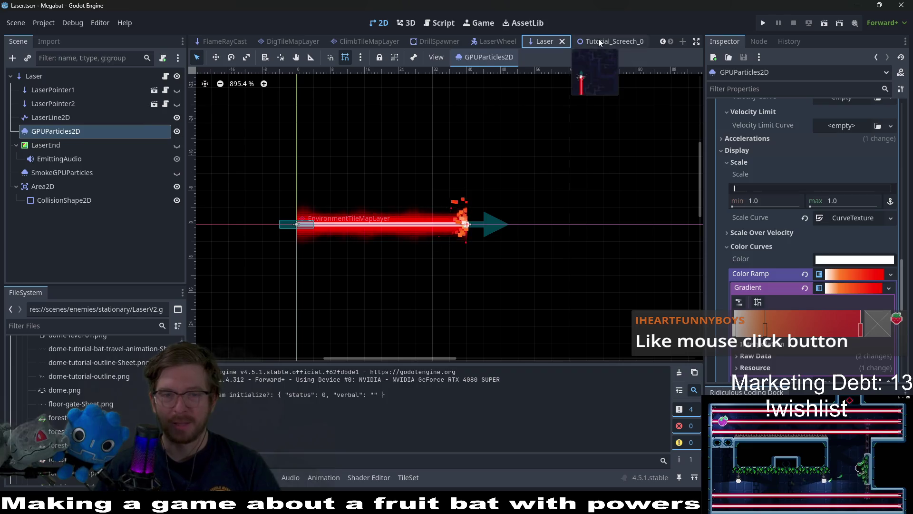
click(599, 42)
scroll(481, 212, right, 3)
scroll(469, 143, left, 2)
scroll(468, 143, up, 1)
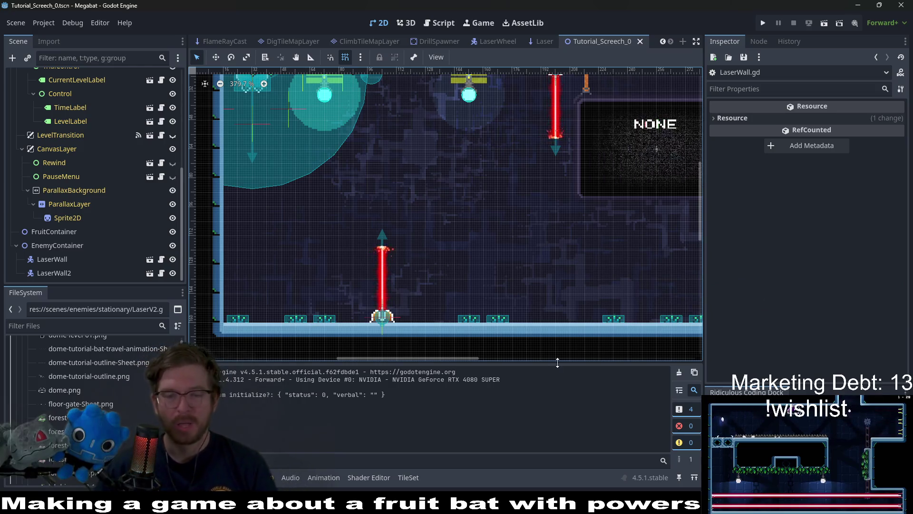
scroll(432, 211, down, 4)
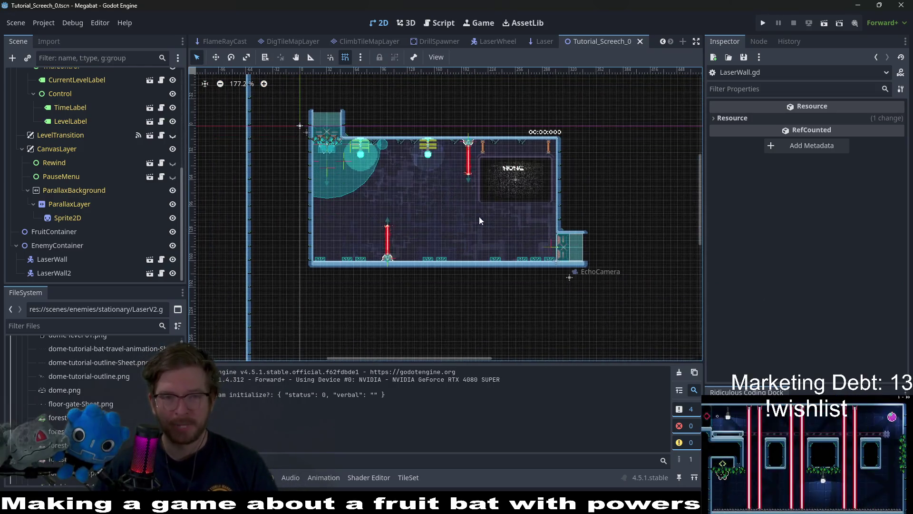
scroll(479, 220, right, 2)
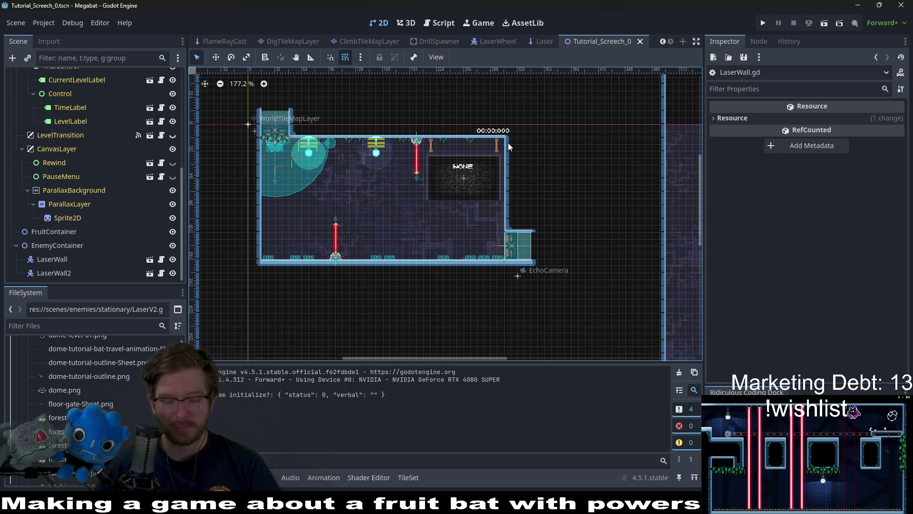
key(alt+shift+o)
- Search Quick Open for 'overworld' and open OverworldV2.tscn
text(overworld)
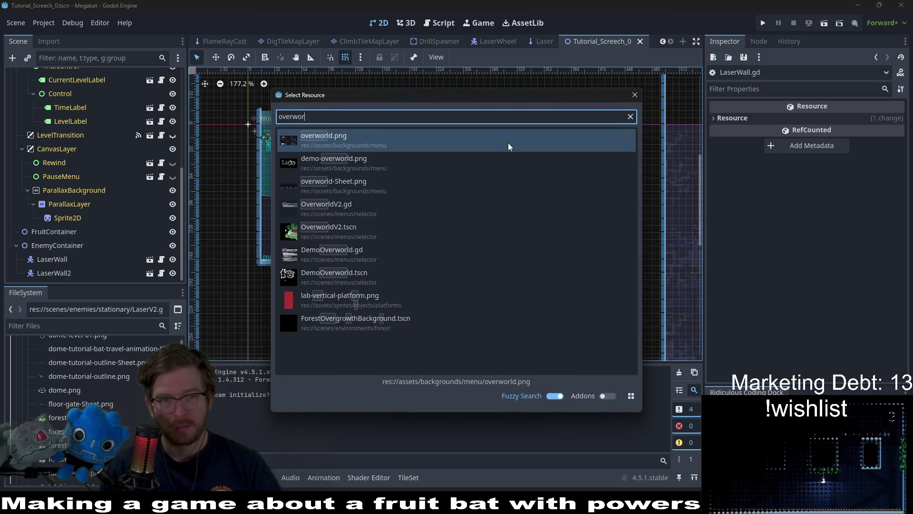
key(Down)
key(Down)
key(Down)
key(Down)
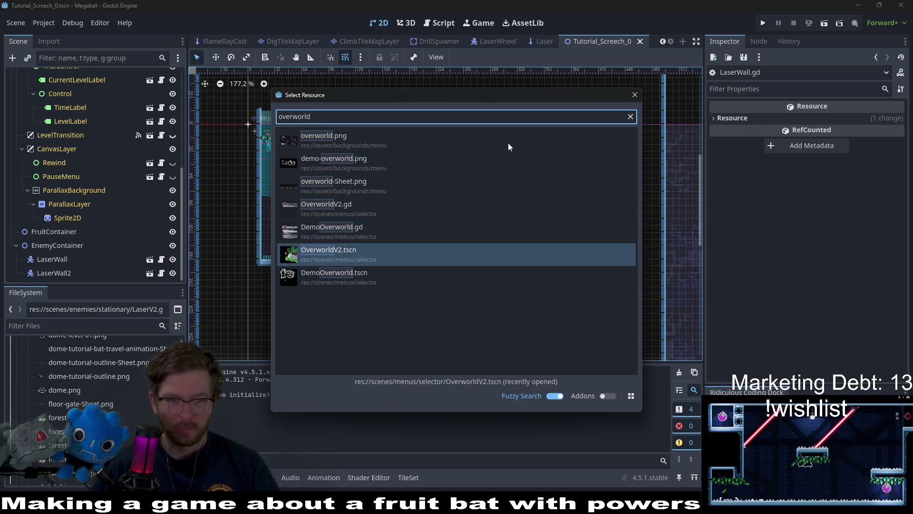
key(Return)
- Zoom and pan the overworld map to look over the left-side domes
scroll(407, 194, down, 3)
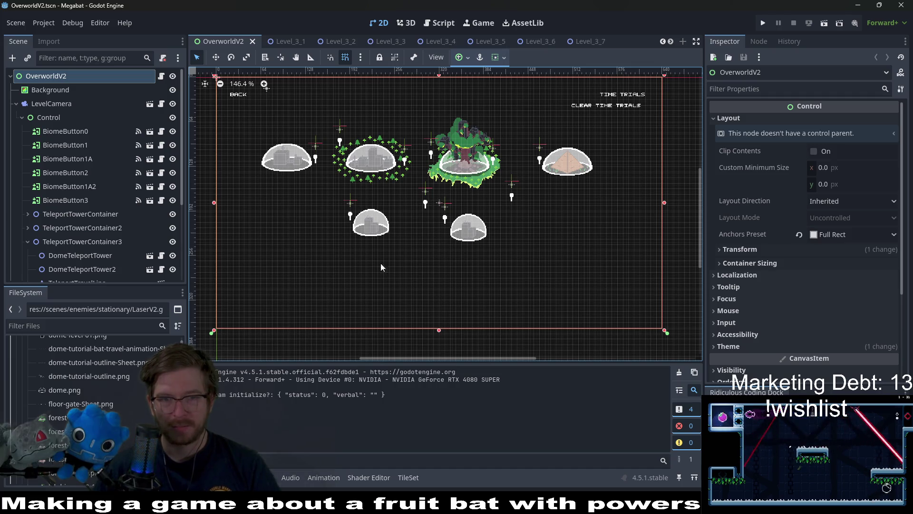
scroll(326, 227, up, 4)
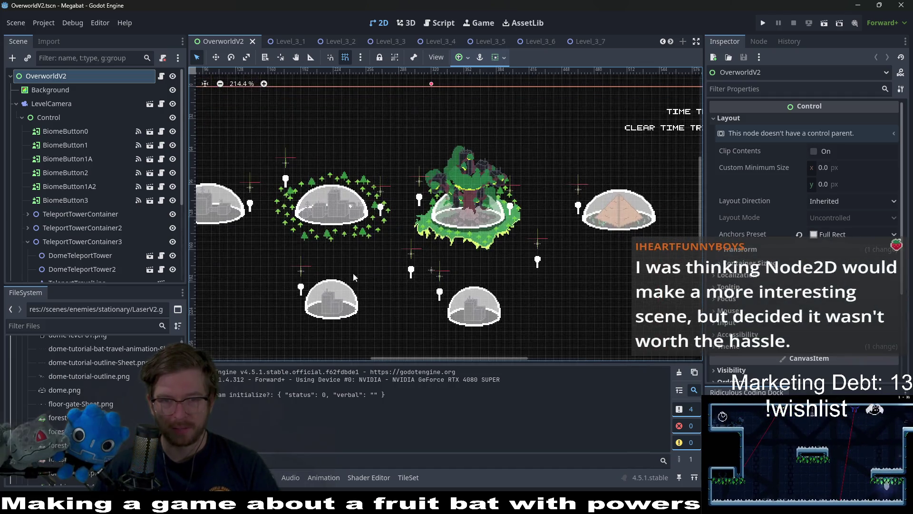
drag(449, 250, 546, 217)
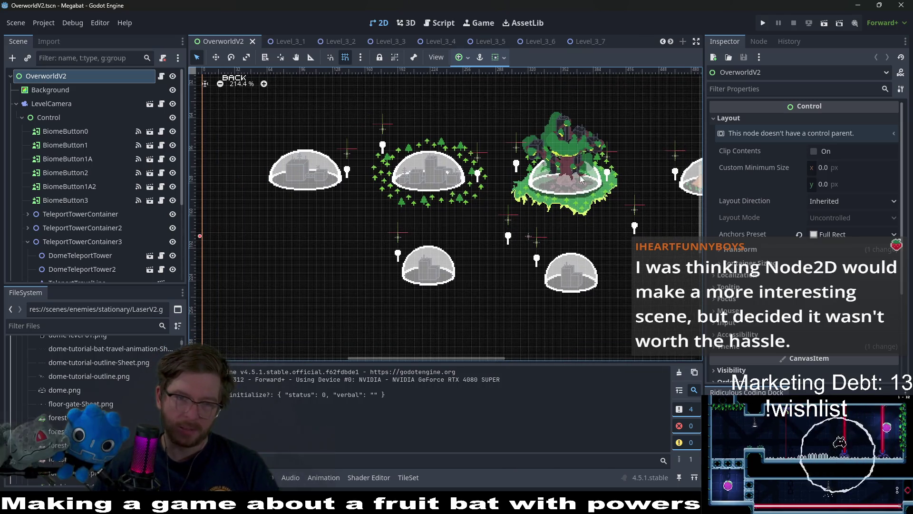
scroll(580, 175, down, 3)
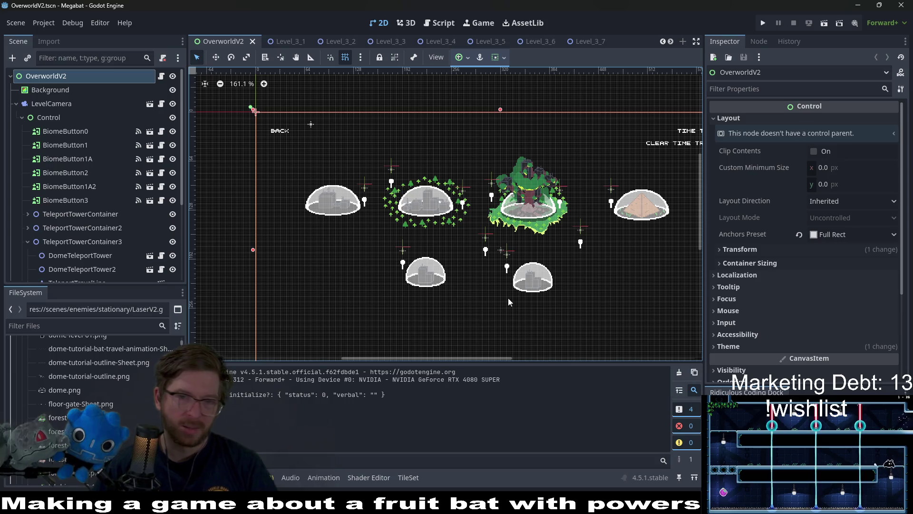
scroll(507, 298, up, 5)
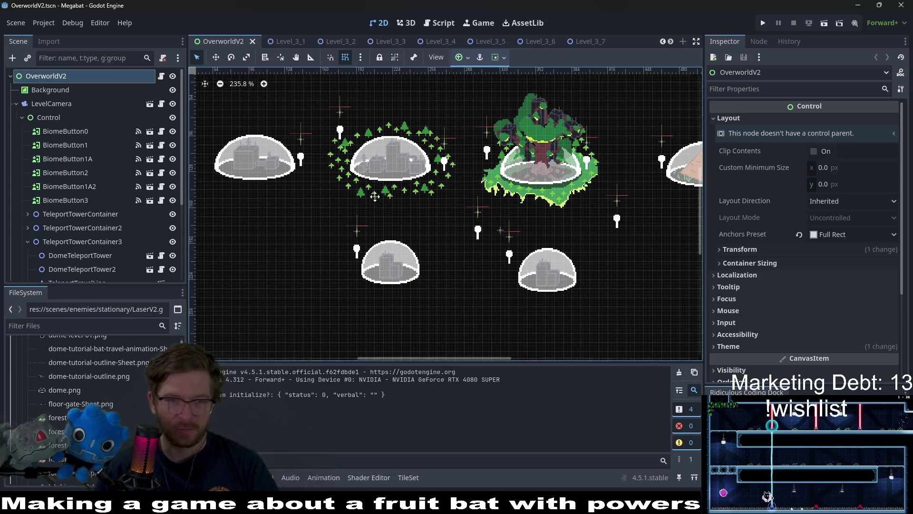
scroll(459, 236, down, 3)
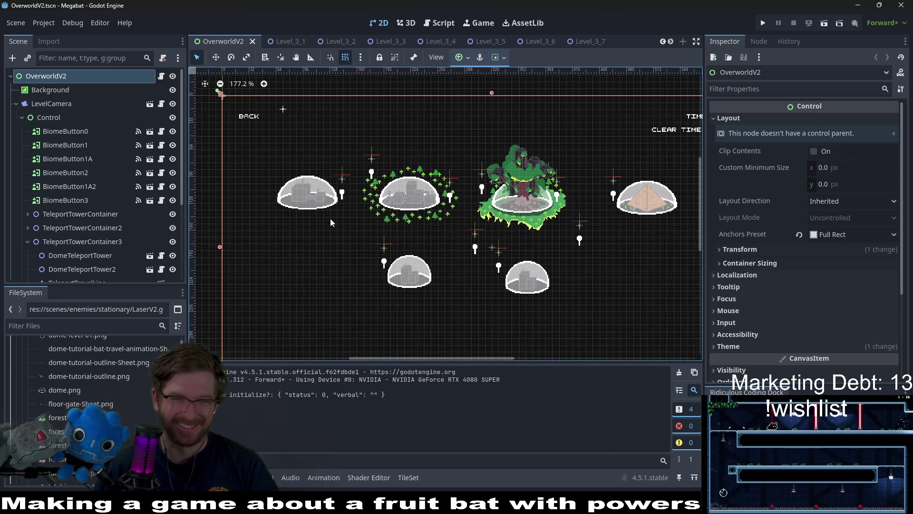
scroll(329, 215, down, 1)
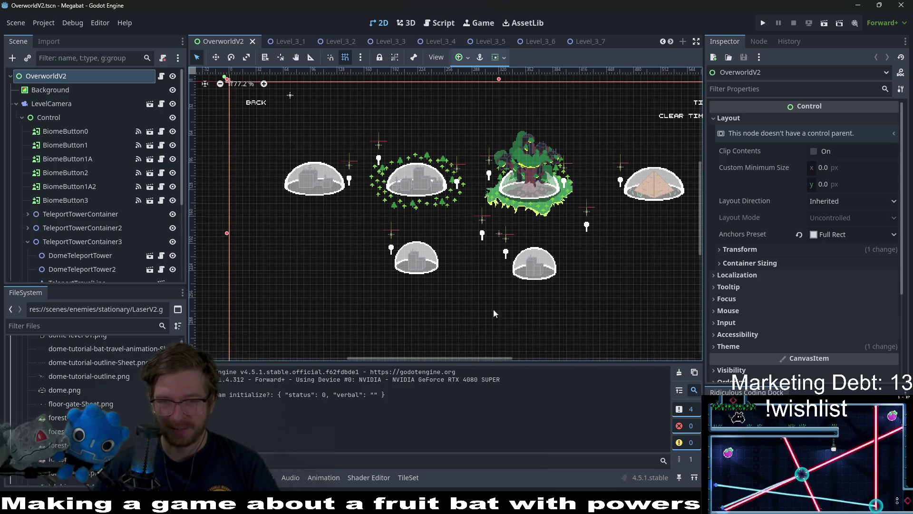
scroll(477, 298, up, 2)
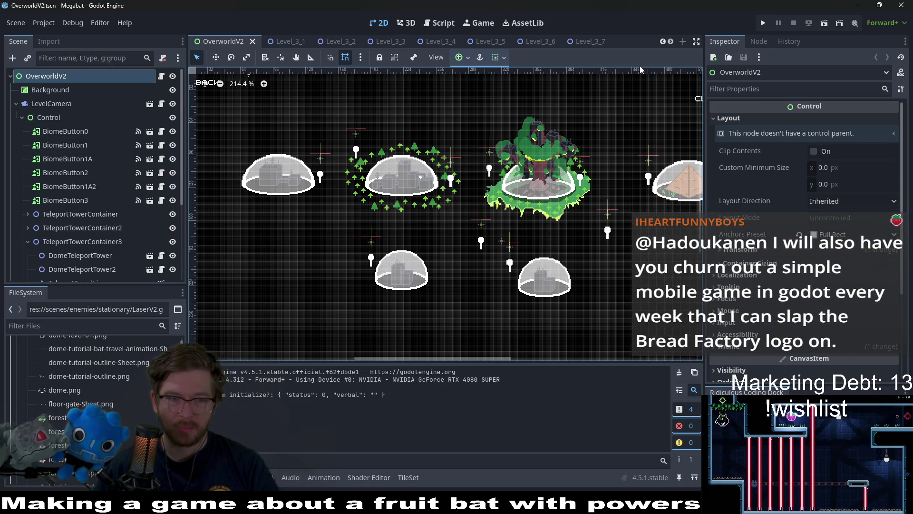
click(113, 325)
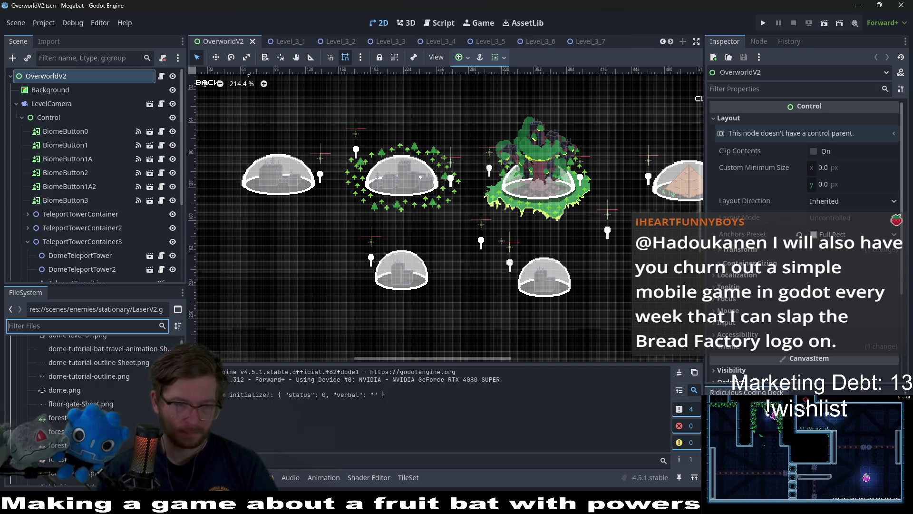
- Filter FileSystem by 'baselab' and select BaseLab.tscn in scenes/levels/section_1
text(lab)
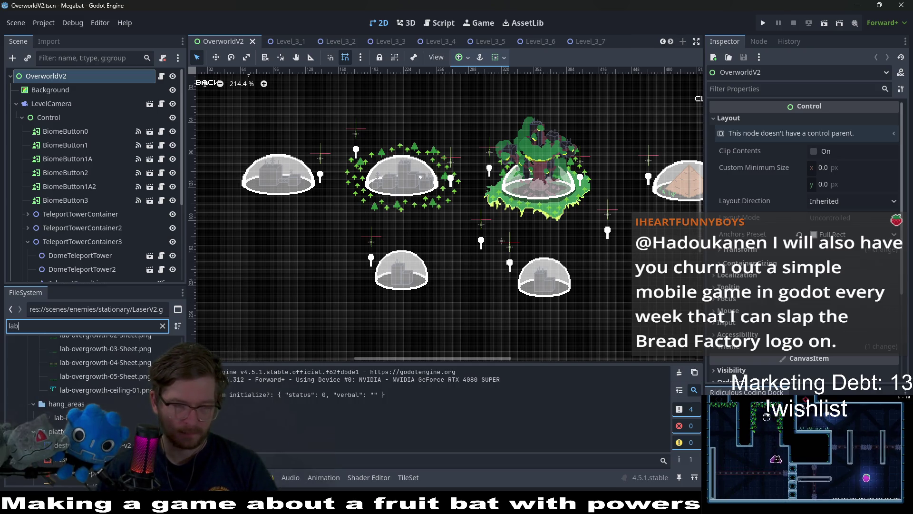
text(bas)
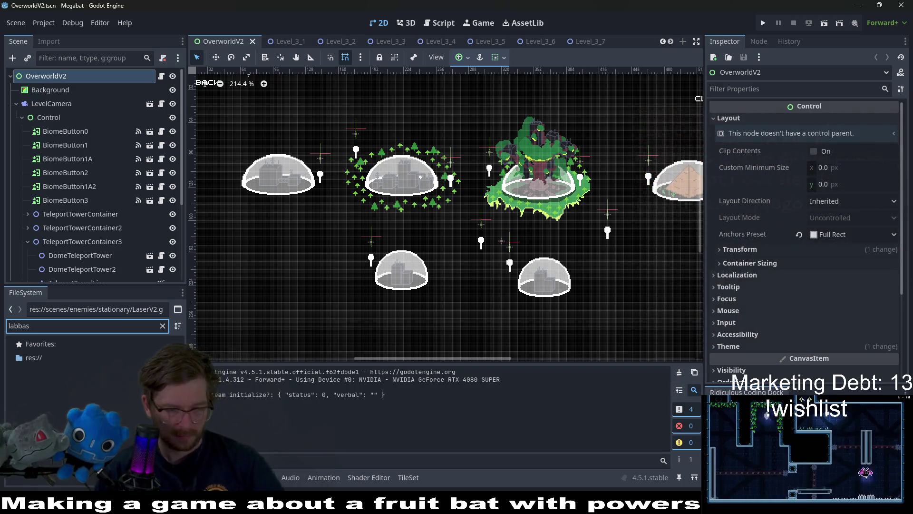
key(BackSpace)
key(BackSpace)
key(BackSpace)
text(baselab)
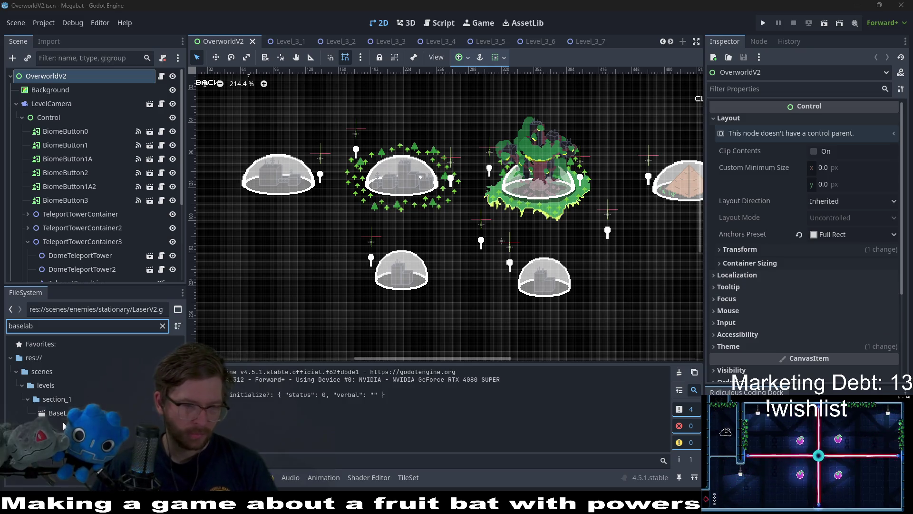
click(61, 413)
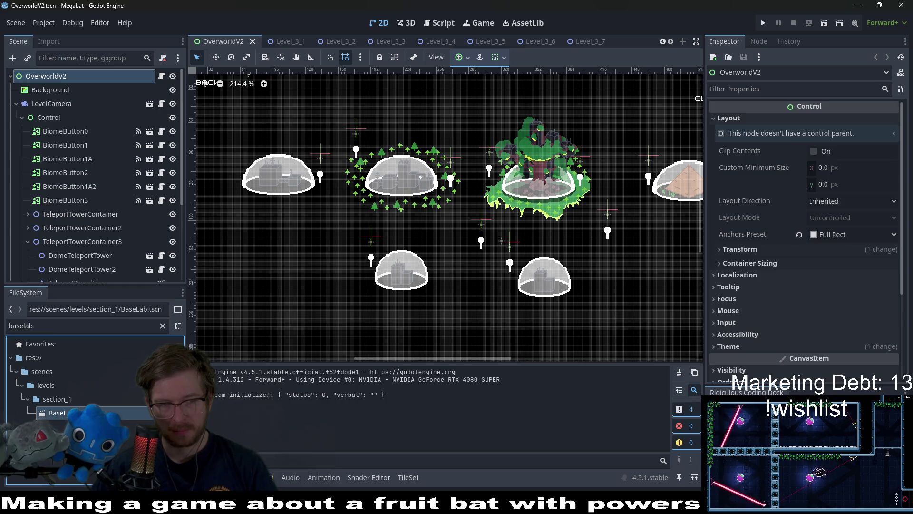
- Duplicate BaseLab.tscn from its context menu, naming the copy HomeLevel.tscn
right_click(67, 413)
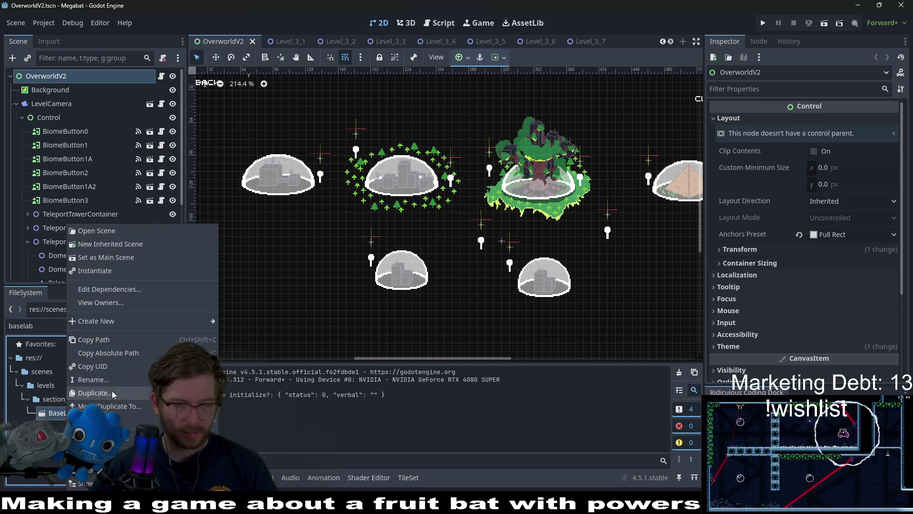
click(112, 391)
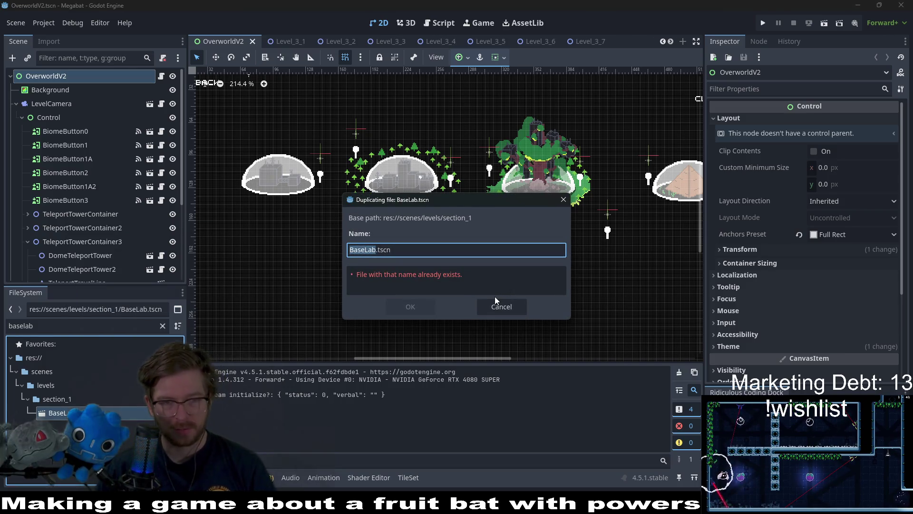
text(Hom)
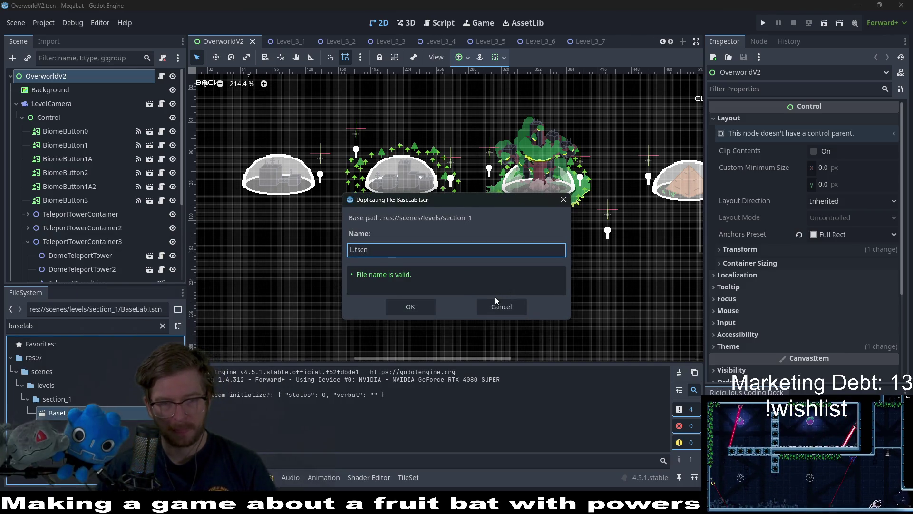
text(e)
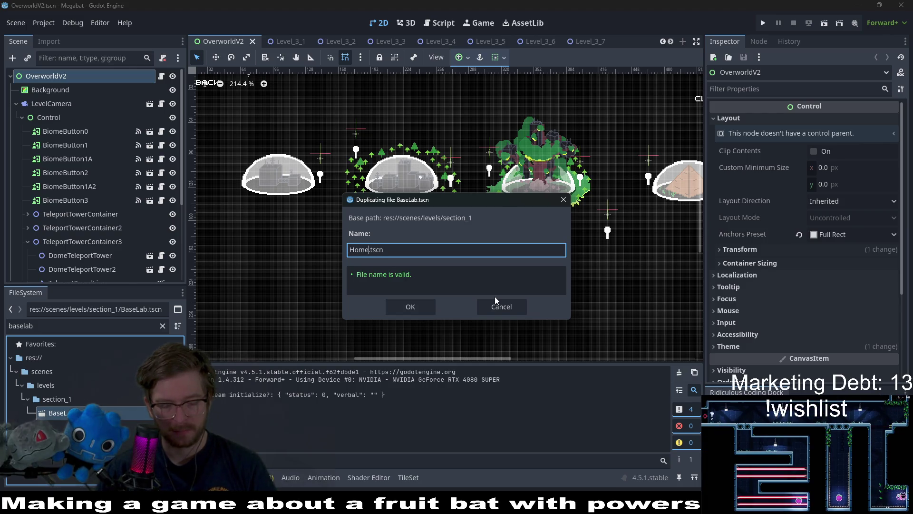
text(Level)
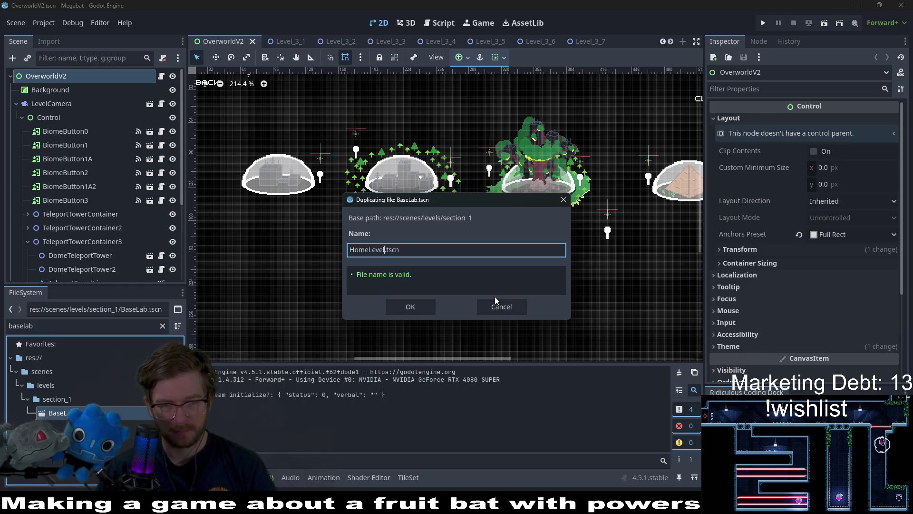
key(Return)
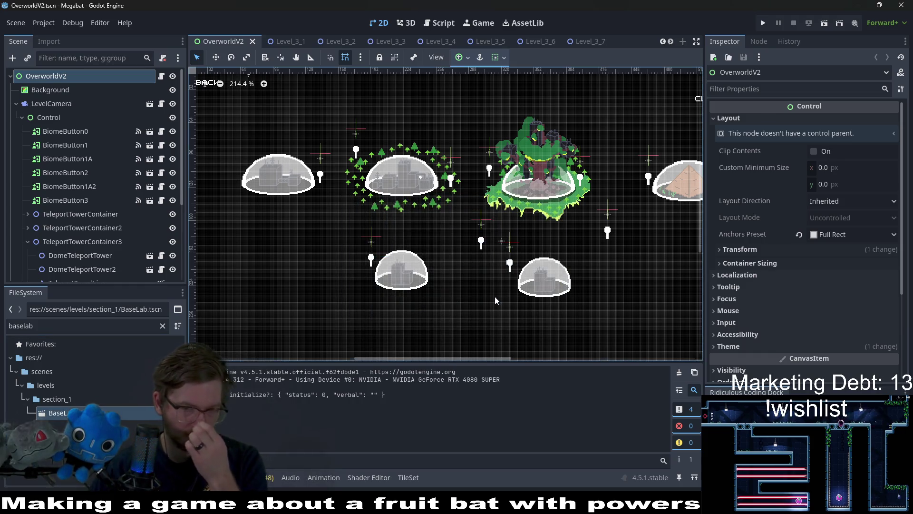
- Filter FileSystem by 'home' and select the new HomeLevel.tscn in section_1
click(62, 399)
key(ctrl+f)
text(home)
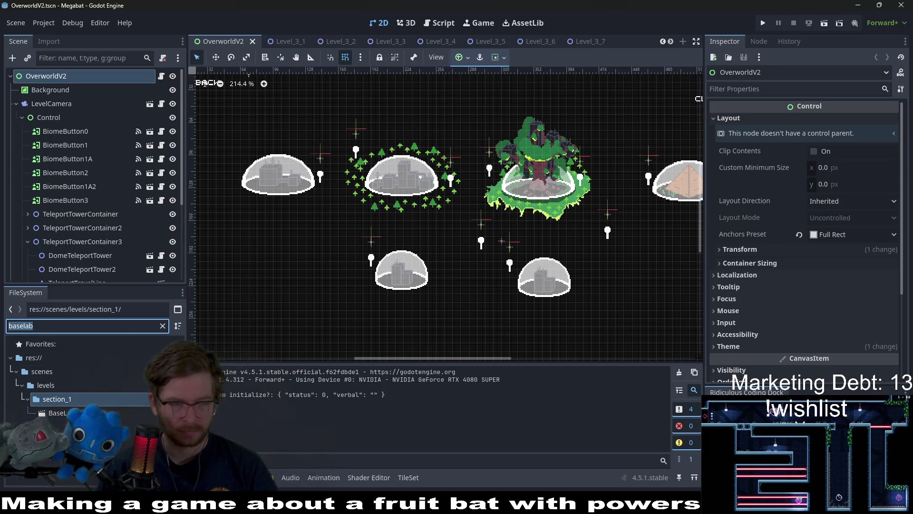
key(Down)
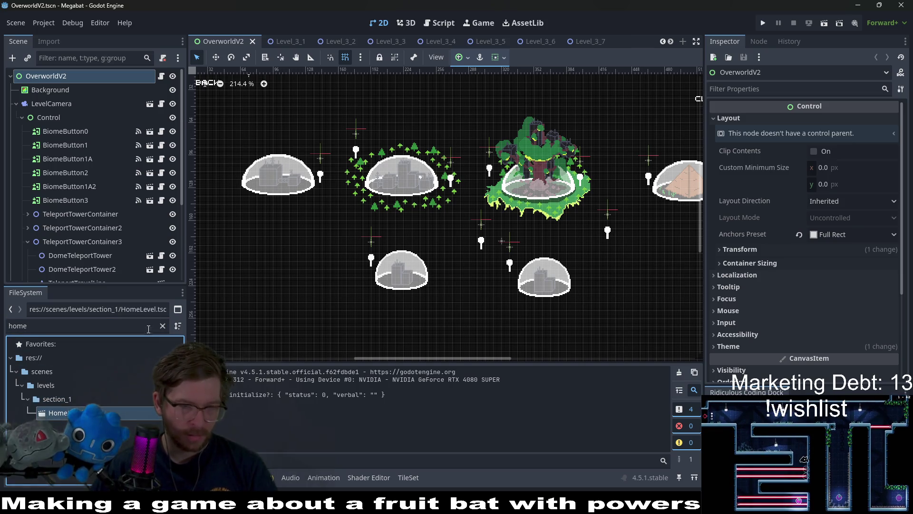
- Clear the file filter, collapse section_0 and browse through scenes/levels
click(161, 325)
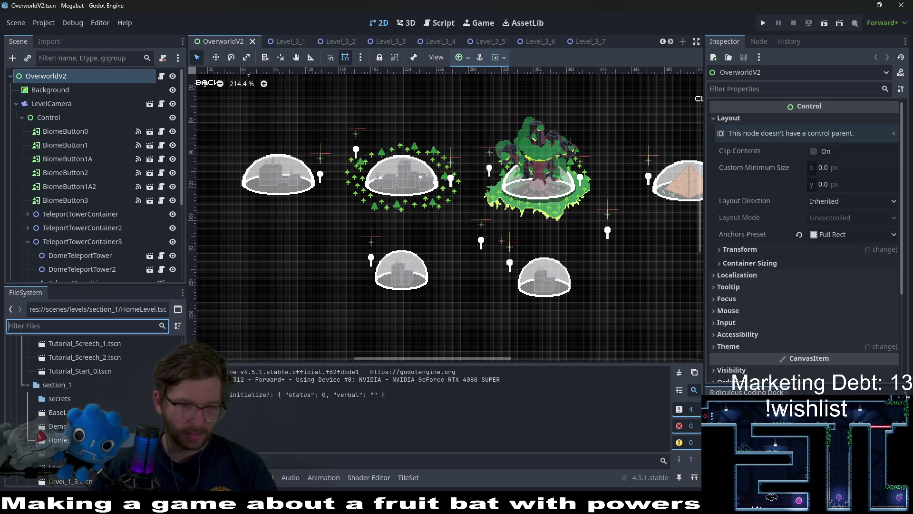
mouse_move(57, 440)
mouse_down()
mouse_move(91, 336)
mouse_move(76, 339)
mouse_move(45, 398)
mouse_up()
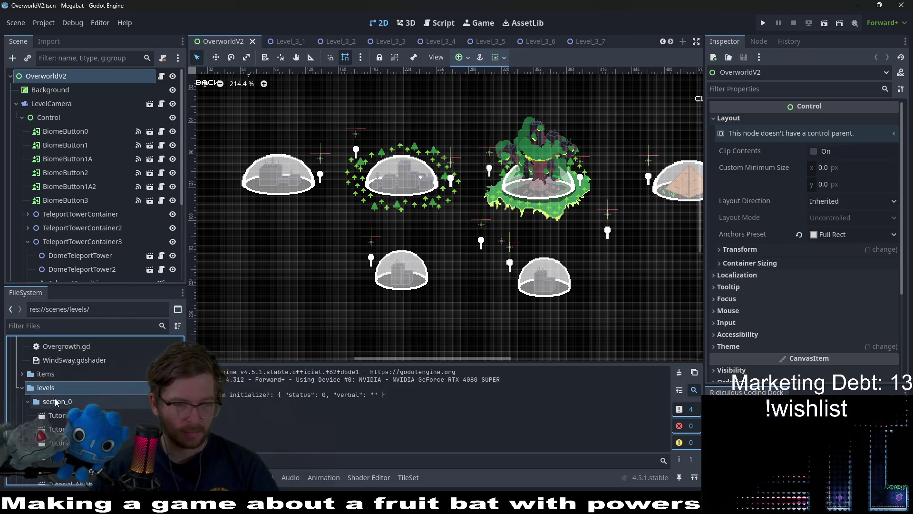
click(27, 402)
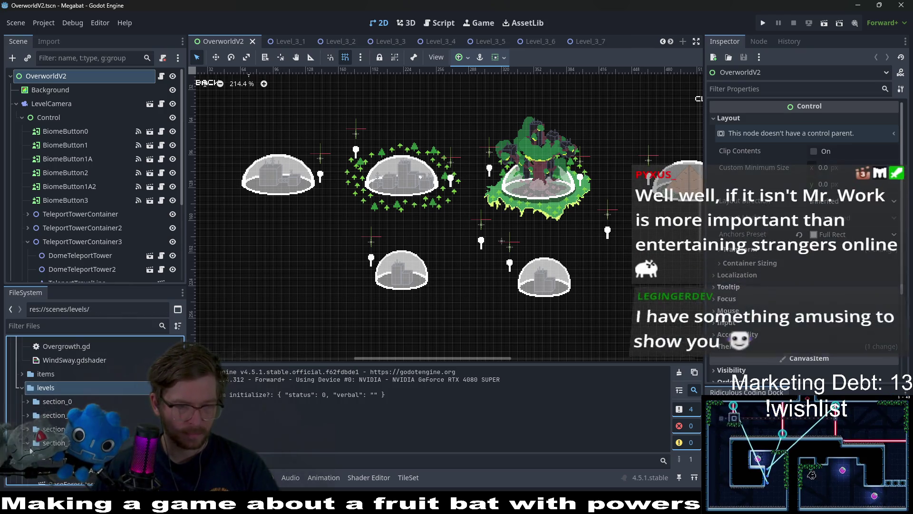
scroll(27, 447, down, 1)
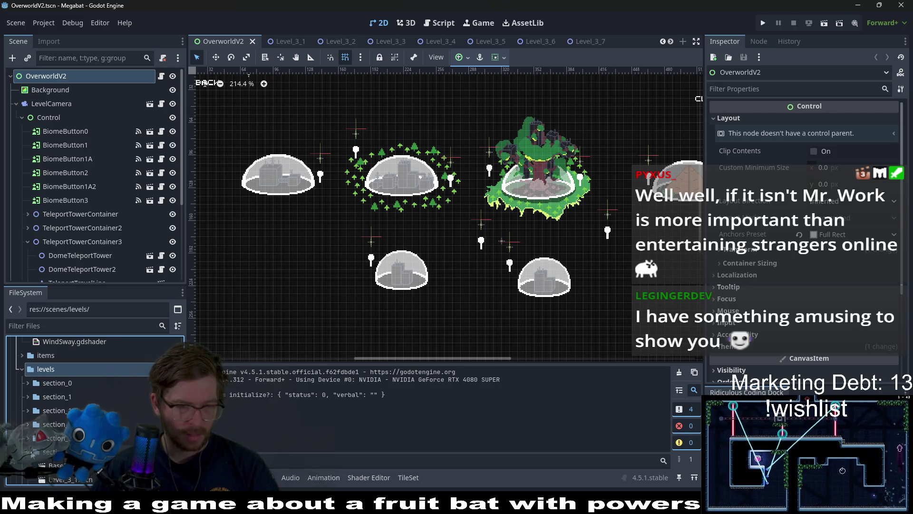
scroll(36, 452, down, 5)
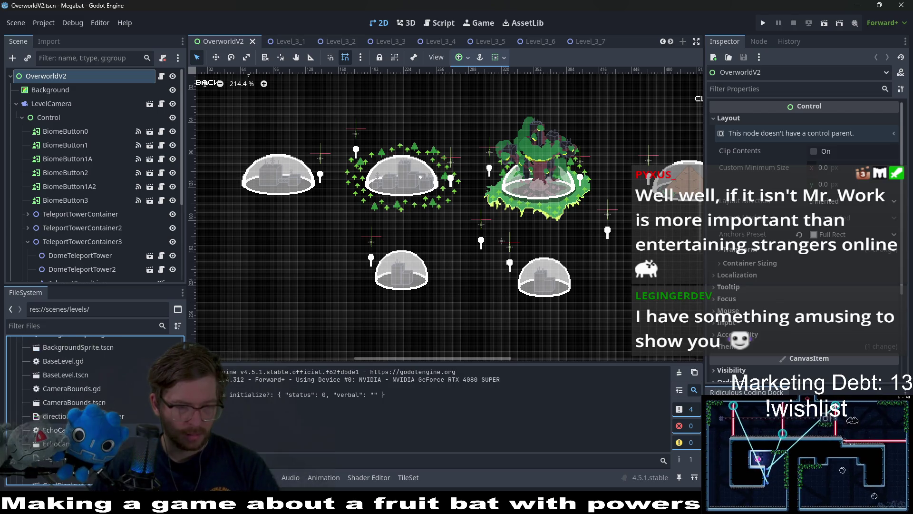
scroll(81, 404, up, 5)
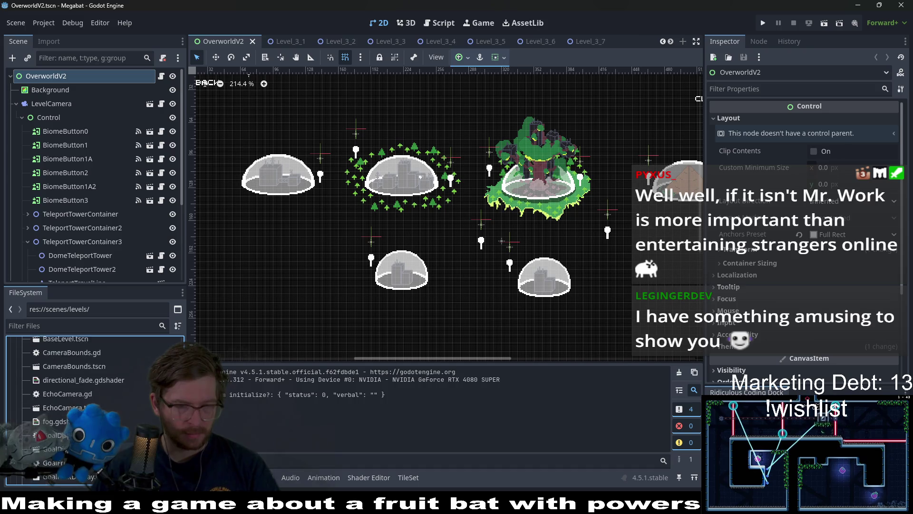
- Create a new folder named 'home' inside the levels folder
right_click(48, 392)
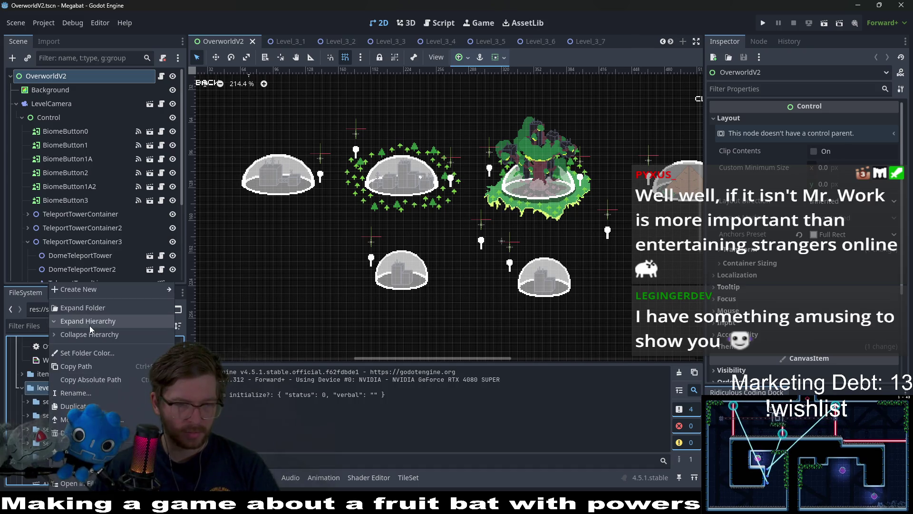
mouse_move(85, 290)
click(204, 296)
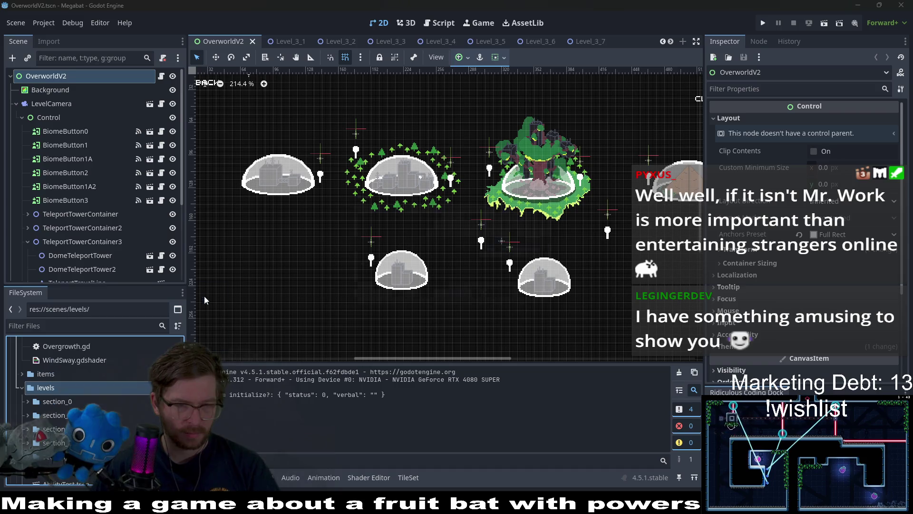
text(home)
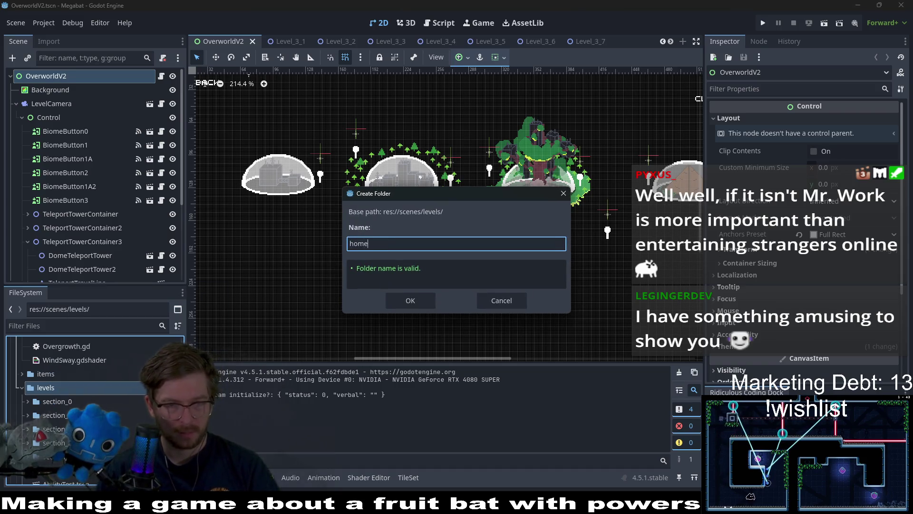
key(Return)
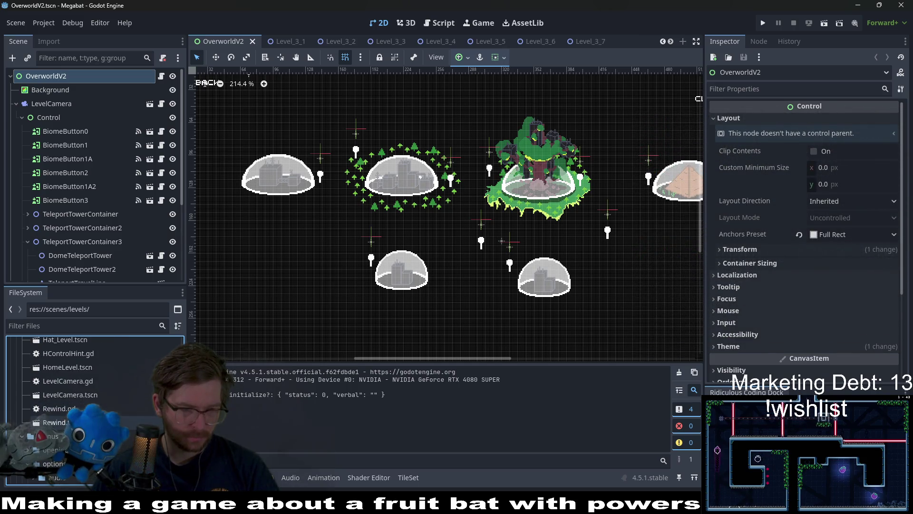
- Move HomeLevel.tscn into levels/home and open it in the editor
scroll(73, 404, up, 3)
click(77, 407)
drag(65, 345, 48, 447)
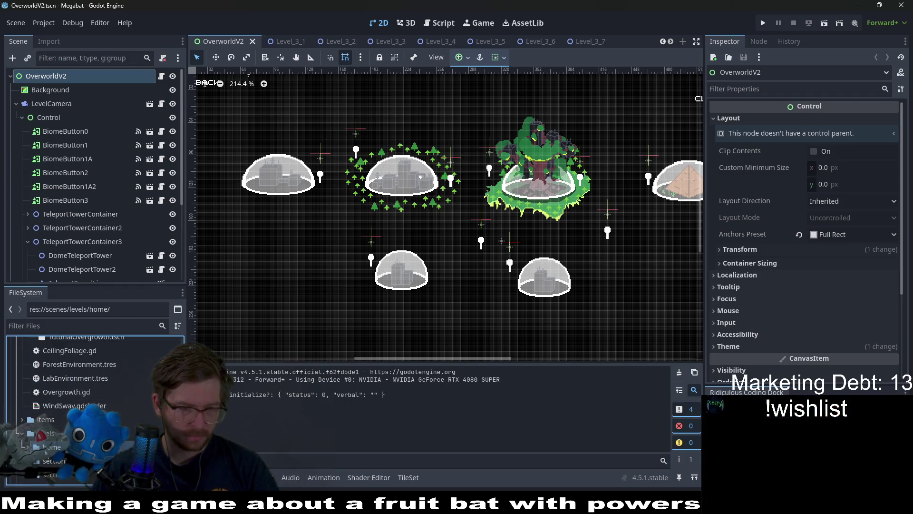
double_click(57, 460)
- Select the BaseLevel node and keep its Level Size at Medium 320 X 180
scroll(399, 226, down, 2)
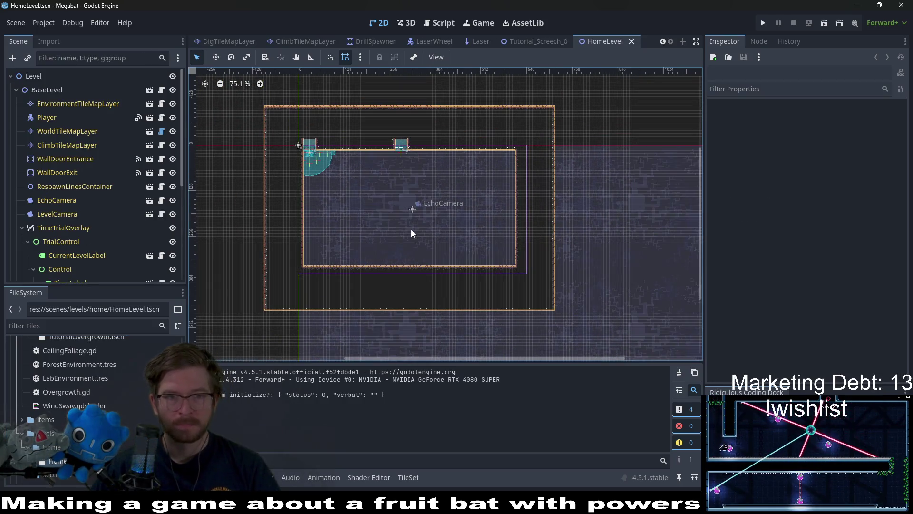
click(52, 91)
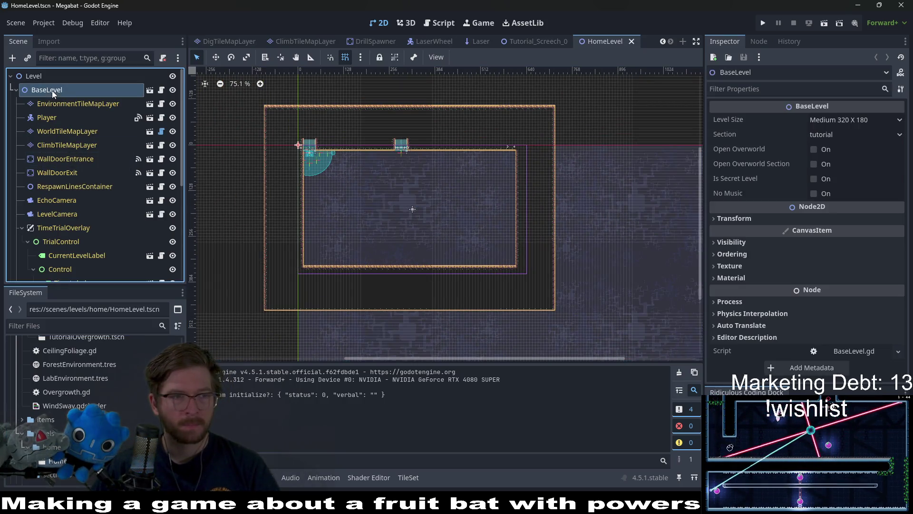
click(835, 118)
click(835, 119)
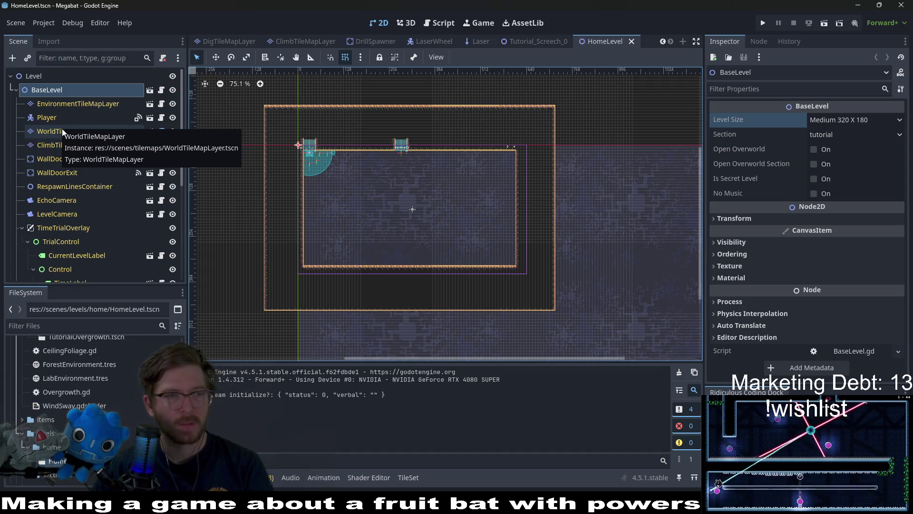
scroll(88, 187, down, 5)
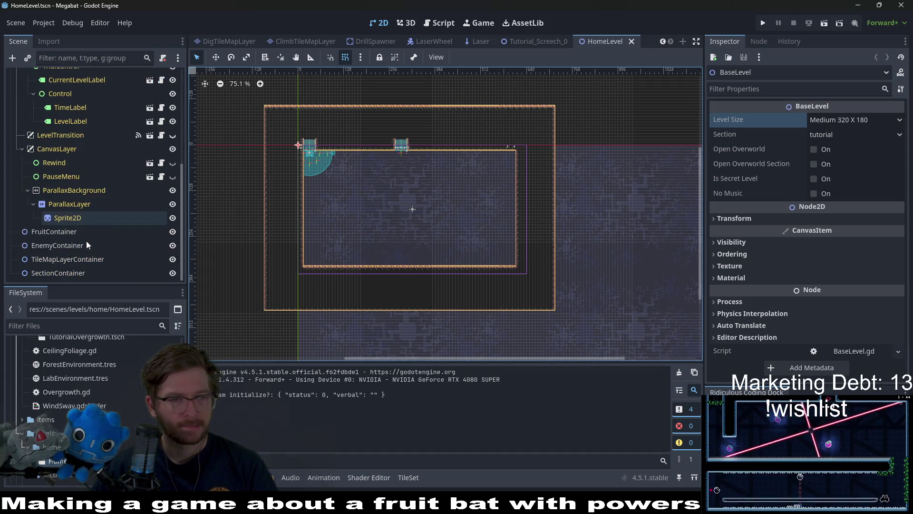
scroll(87, 240, up, 5)
- Update WorldTileMapLayer terrains from the Lab source, reset the source to Tutorial, and save
click(54, 130)
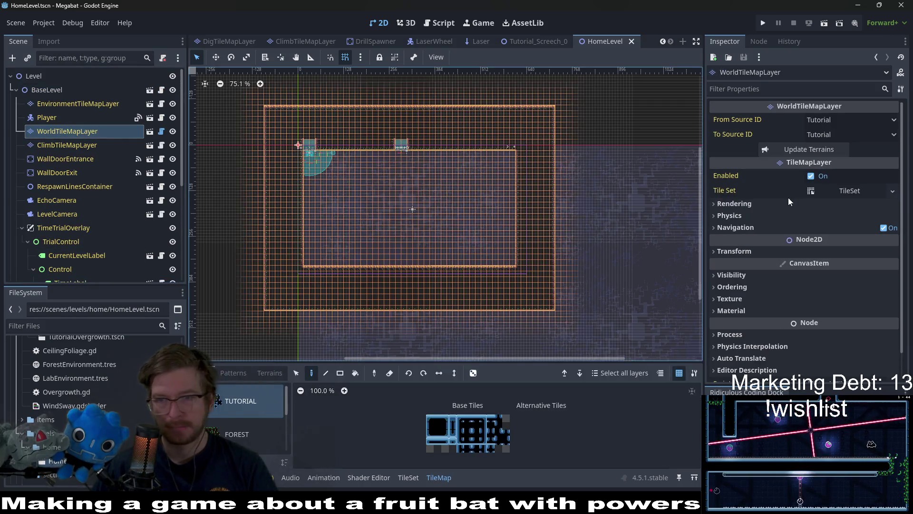
click(832, 119)
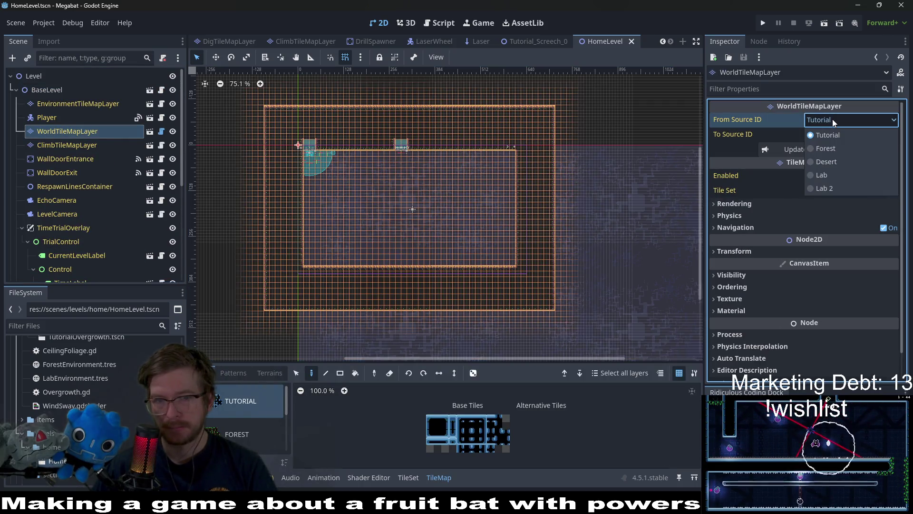
click(829, 177)
click(820, 145)
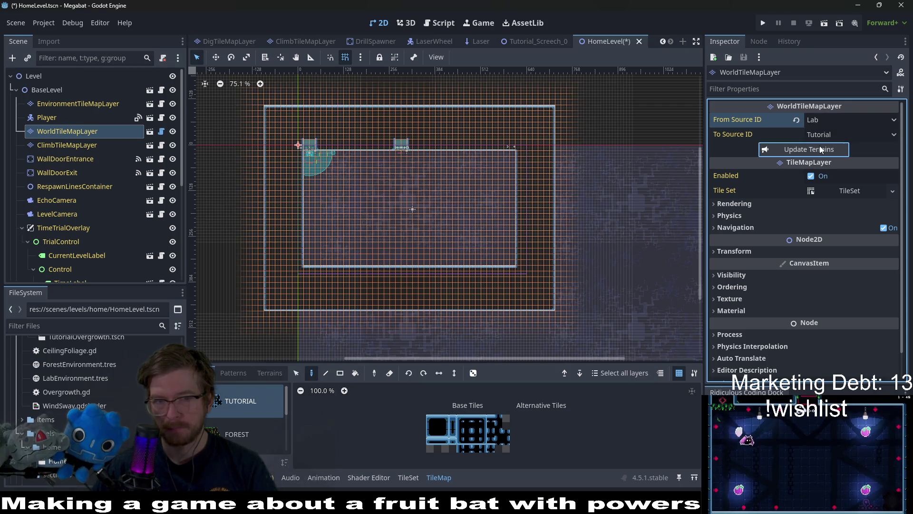
click(796, 120)
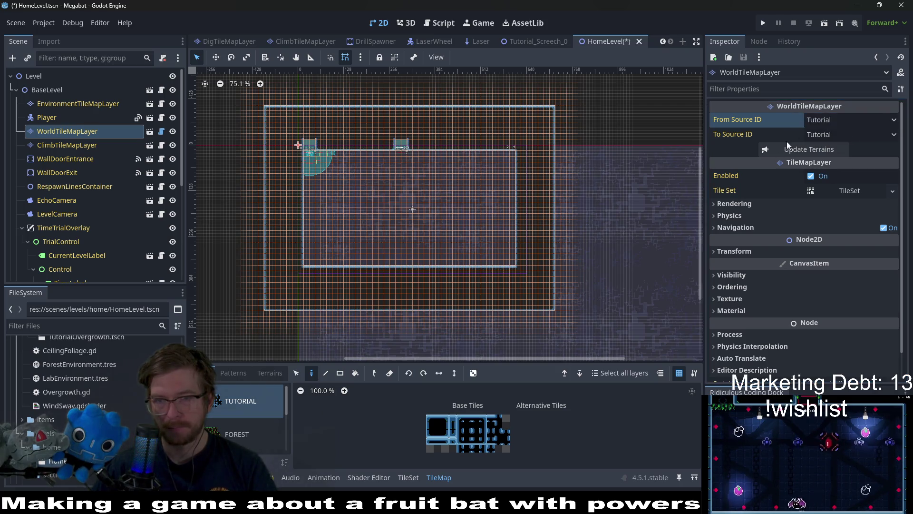
scroll(504, 212, up, 4)
key(ctrl+s)
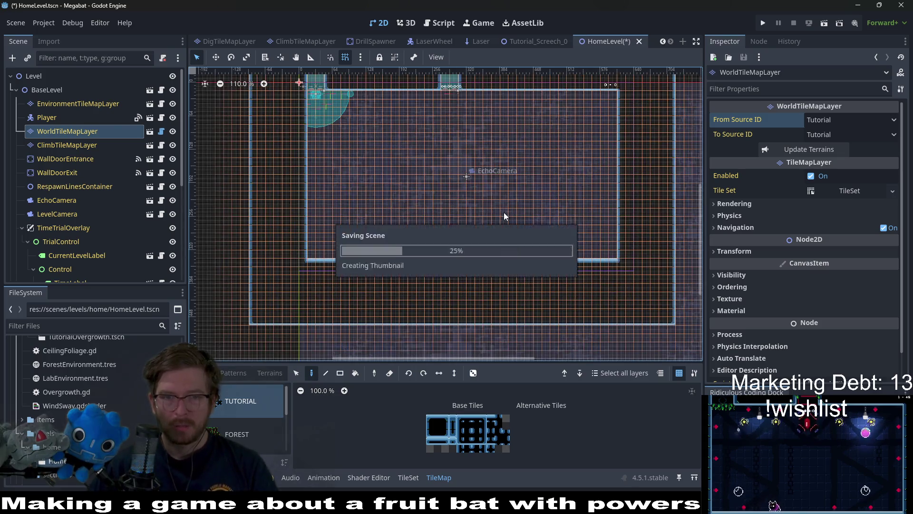
- Select the ClimbTileMapLayer, then go back to the WorldTileMapLayer
click(110, 145)
scroll(432, 142, up, 3)
click(75, 132)
- Browse the Forest, Desert and Lab terrains, then select TUTORIAL for painting
click(274, 375)
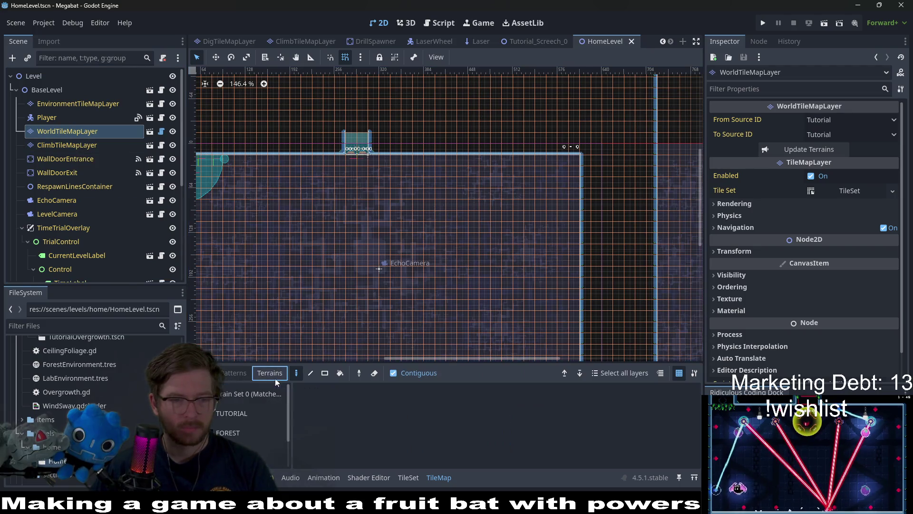
click(241, 436)
scroll(245, 435, down, 2)
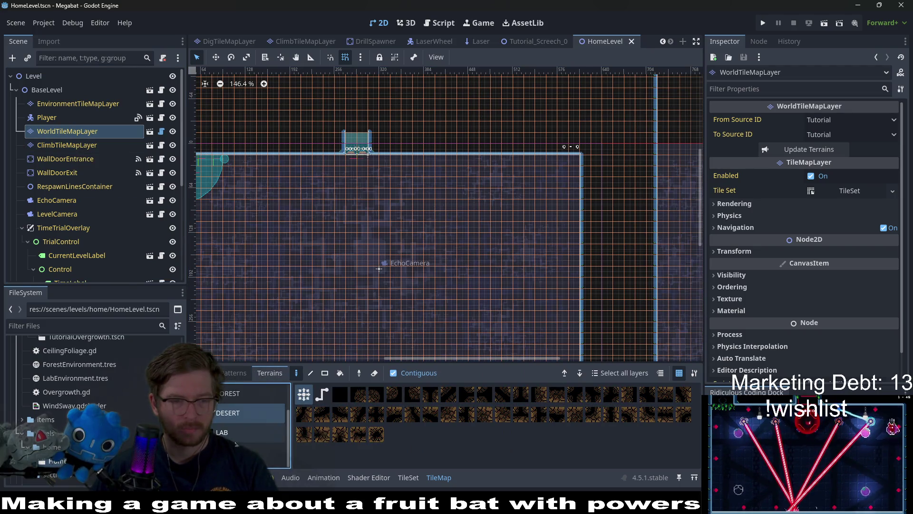
click(250, 434)
scroll(245, 438, up, 2)
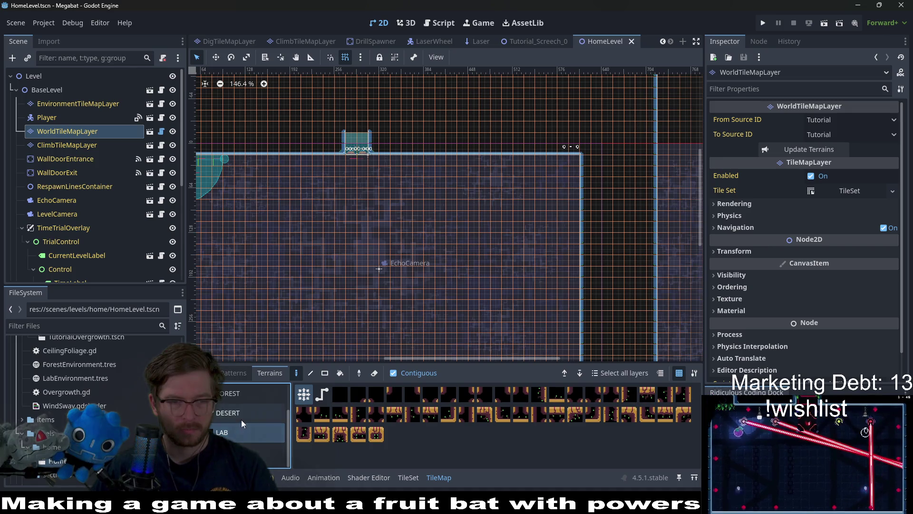
click(241, 420)
click(240, 418)
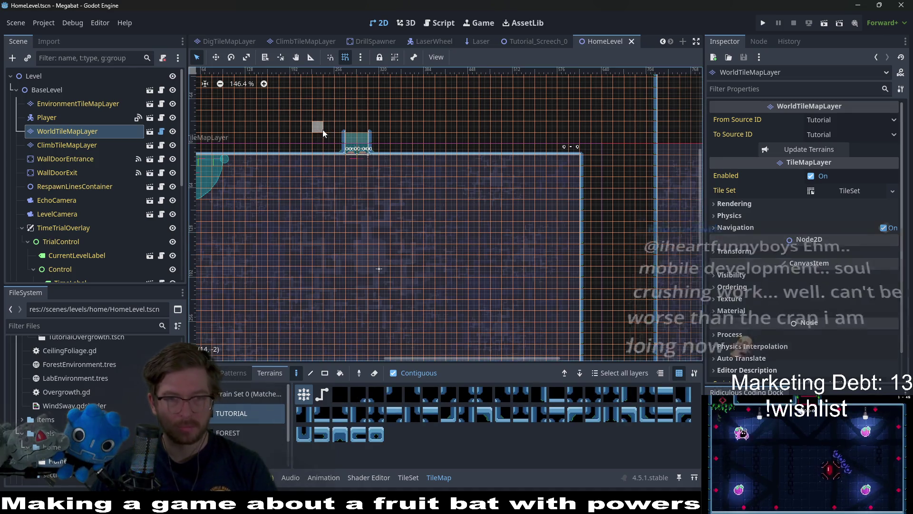
- Paint a single Tutorial terrain test tile inside the room's interior
click(349, 129)
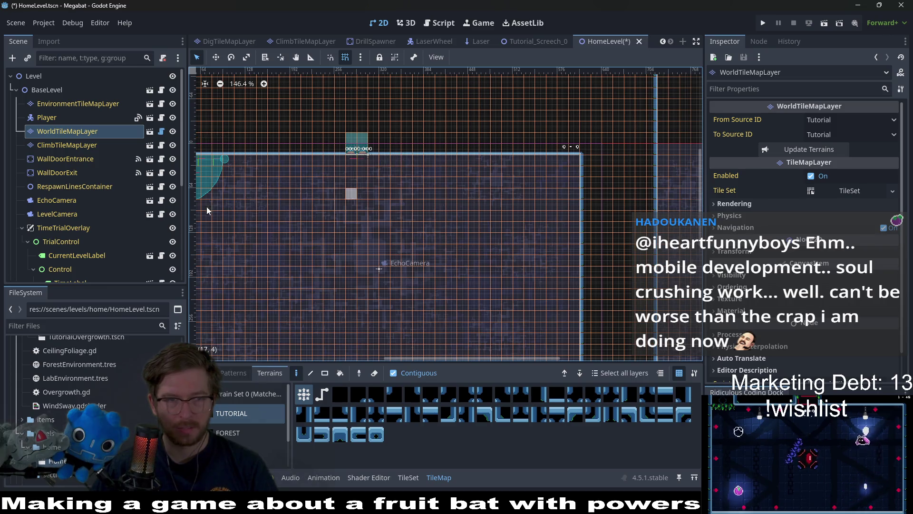
scroll(485, 171, left, 3)
scroll(514, 175, down, 3)
scroll(457, 183, up, 1)
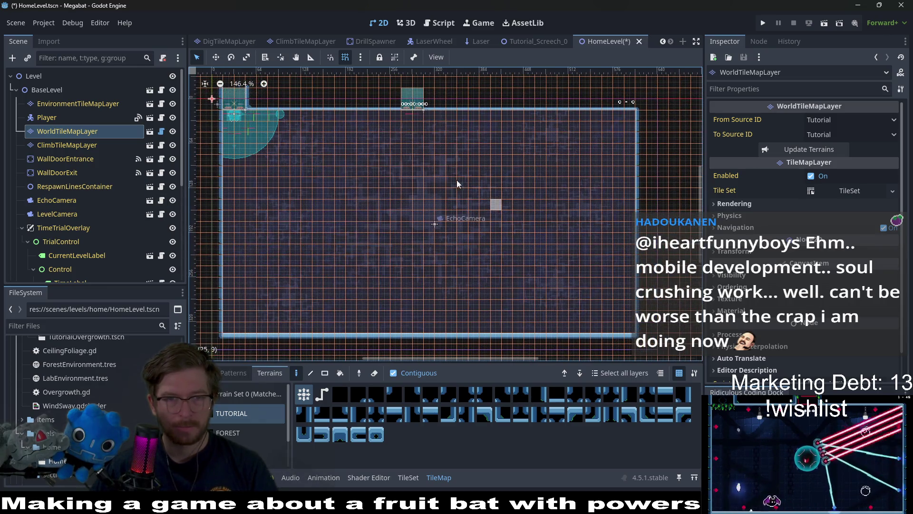
scroll(458, 184, up, 2)
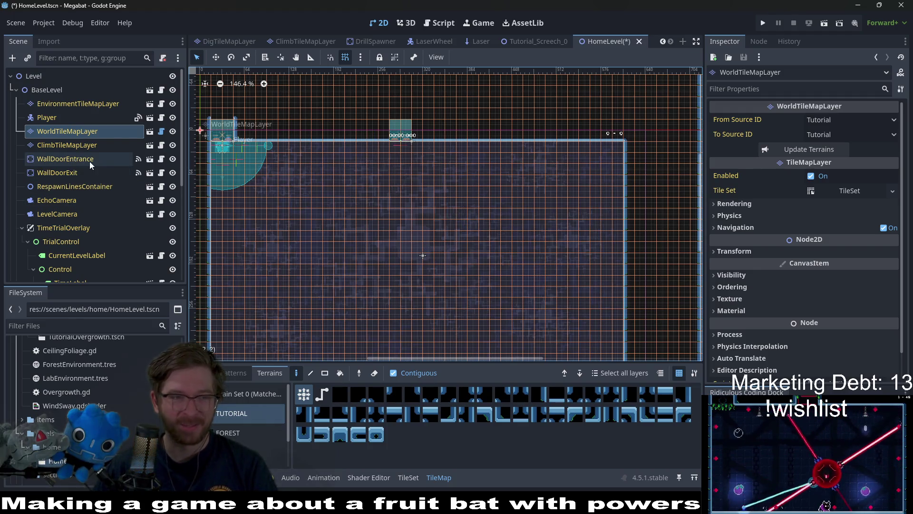
- Move the WallDoorExit up and to the right with the Move tool
click(71, 172)
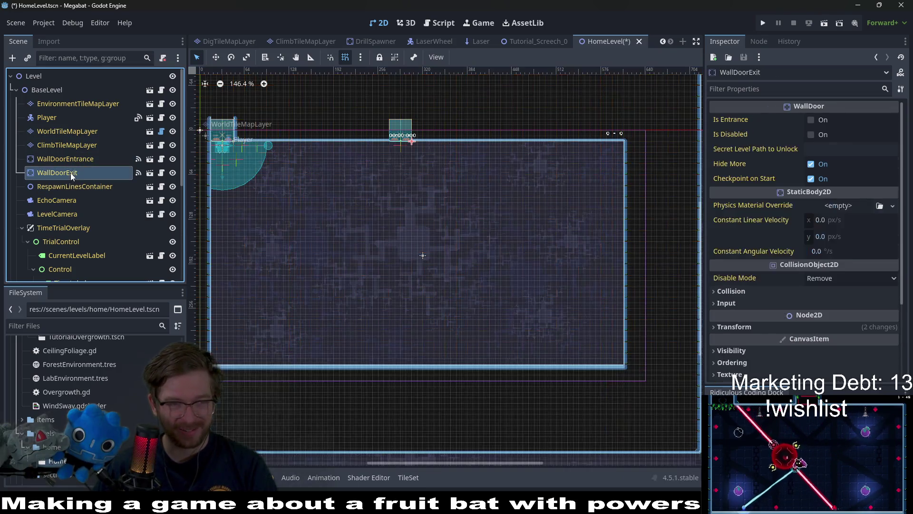
scroll(441, 254, up, 5)
key(w)
mouse_move(358, 250)
mouse_down()
mouse_move(414, 171)
mouse_move(418, 185)
mouse_up()
scroll(408, 235, down, 3)
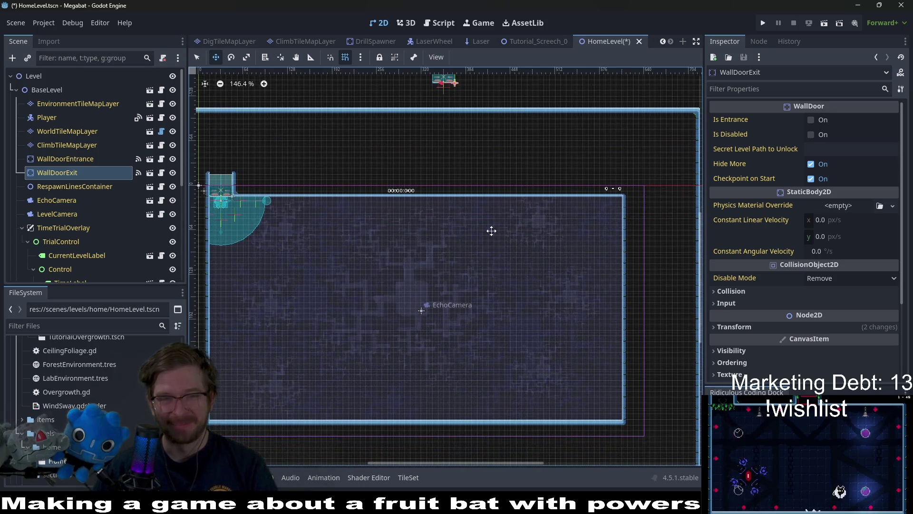
scroll(492, 230, down, 3)
scroll(464, 257, left, 1)
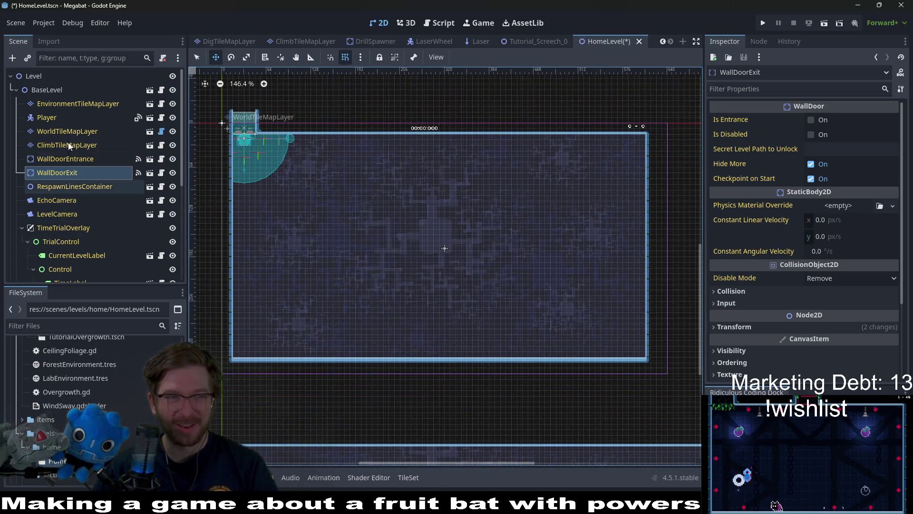
- Select the EnvironmentTileMapLayer, BaseLevel, WorldTileMapLayer, then BaseLevel again
click(74, 102)
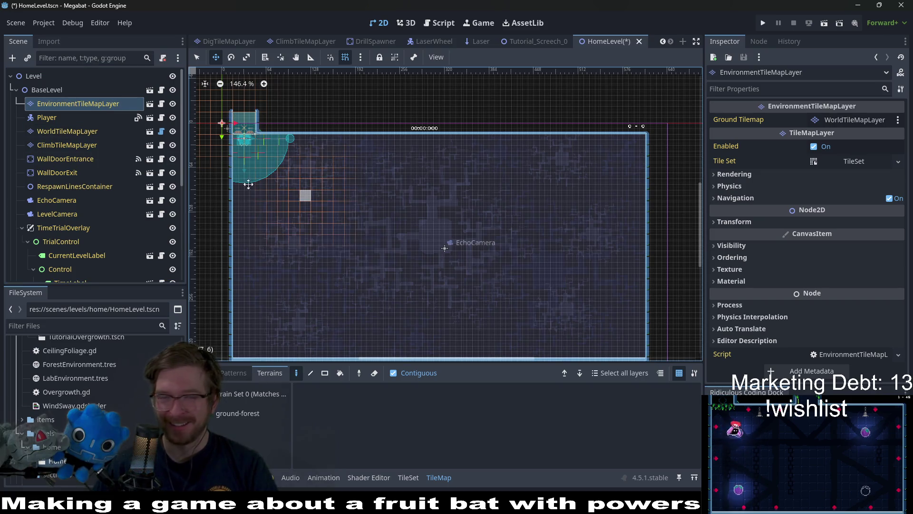
click(46, 93)
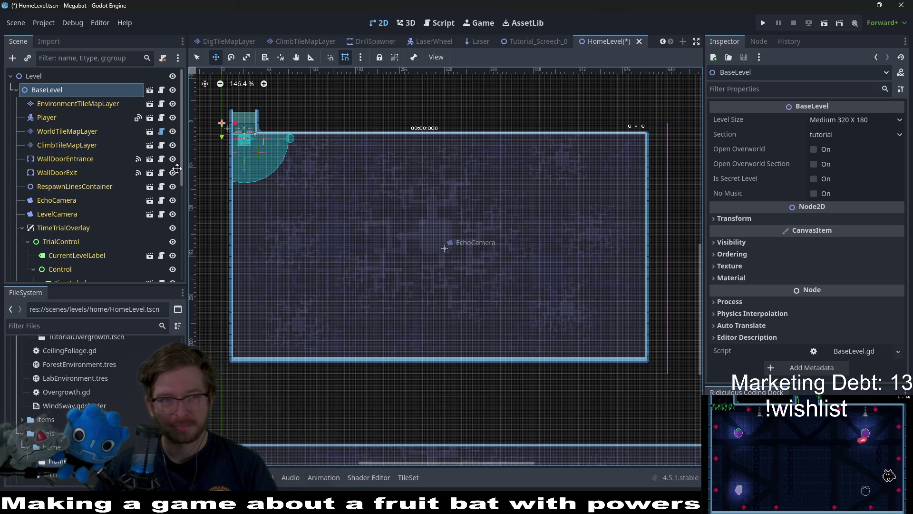
click(65, 132)
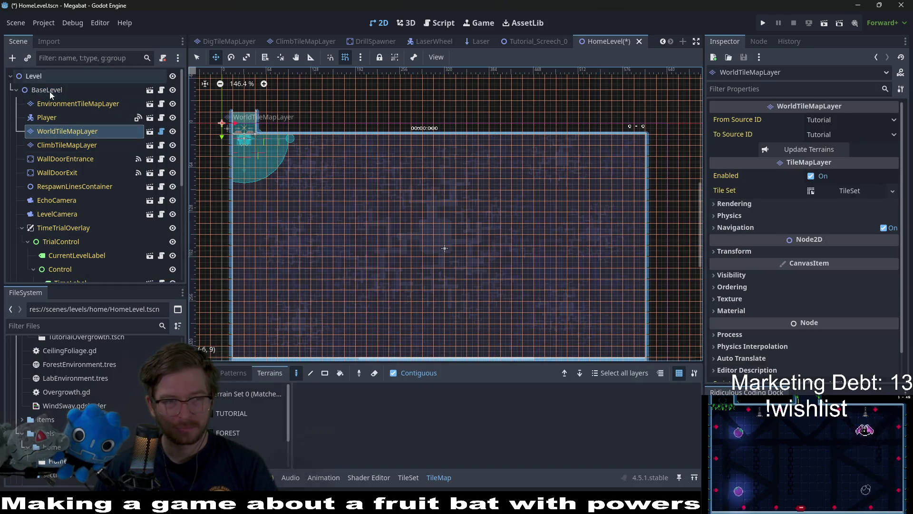
click(50, 92)
scroll(56, 109, down, 5)
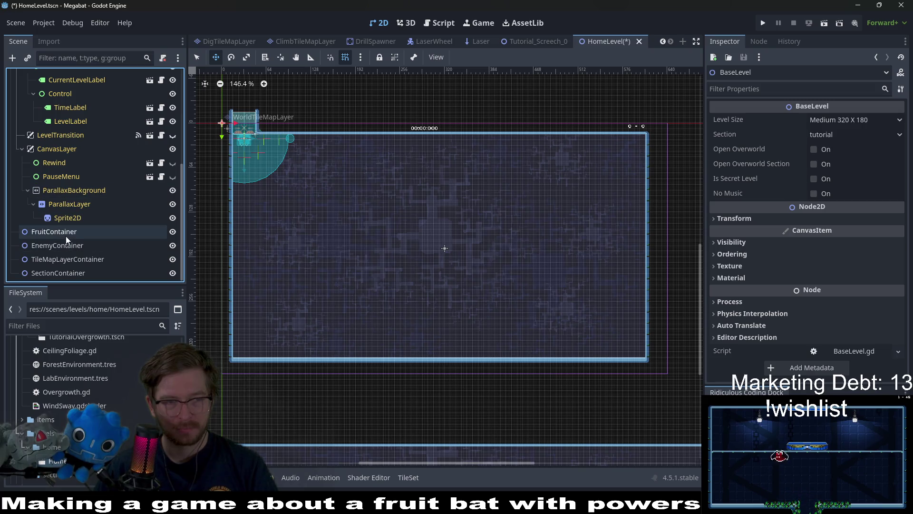
- Instance the SectionDetector scene as a child of SectionContainer
right_click(55, 275)
click(106, 213)
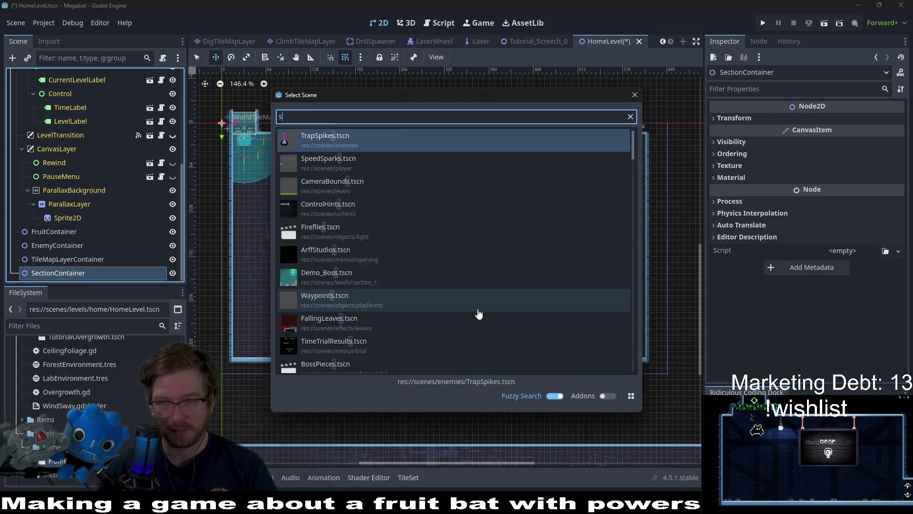
text(sectiond)
key(Return)
- Drag SectionDetector's top-left to the level origin, then nudge it one unit left and down
scroll(477, 309, left, 5)
scroll(478, 308, up, 2)
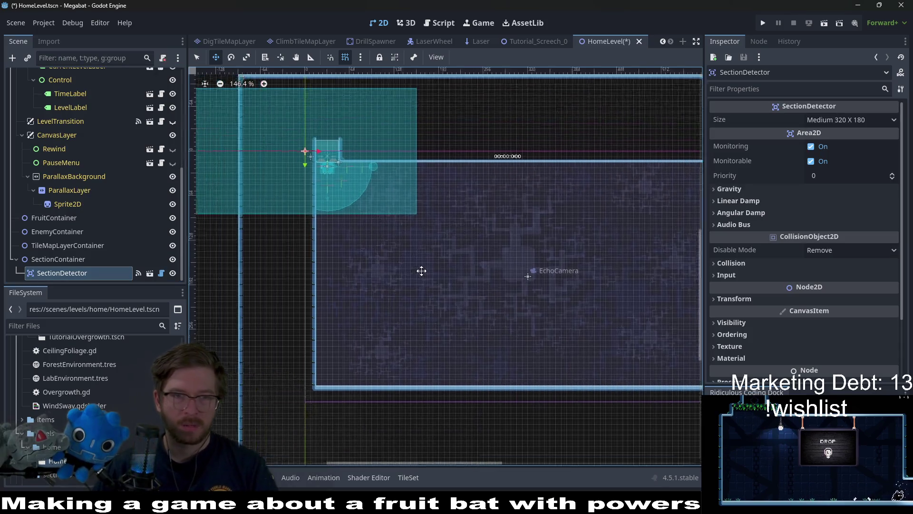
drag(366, 147, 471, 209)
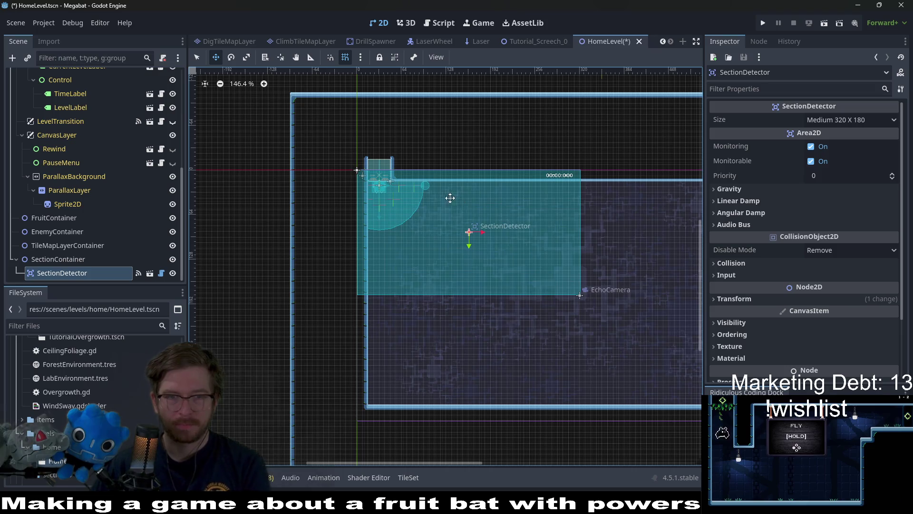
scroll(447, 197, up, 8)
key(Down)
key(Left)
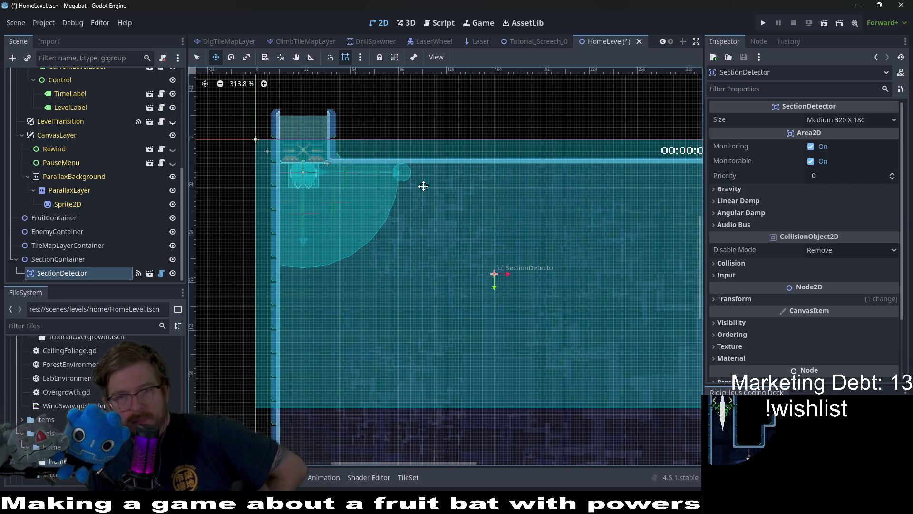
scroll(424, 186, down, 11)
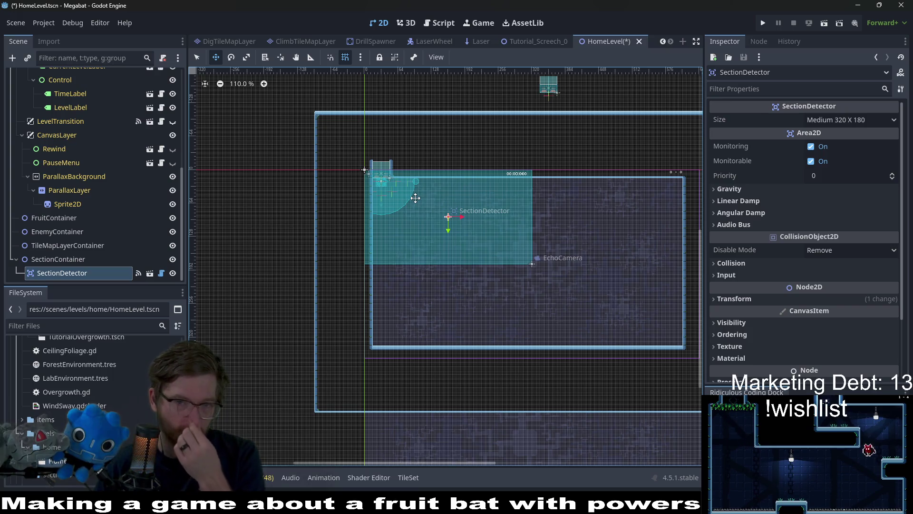
scroll(389, 232, up, 3)
scroll(86, 159, up, 3)
scroll(87, 159, up, 3)
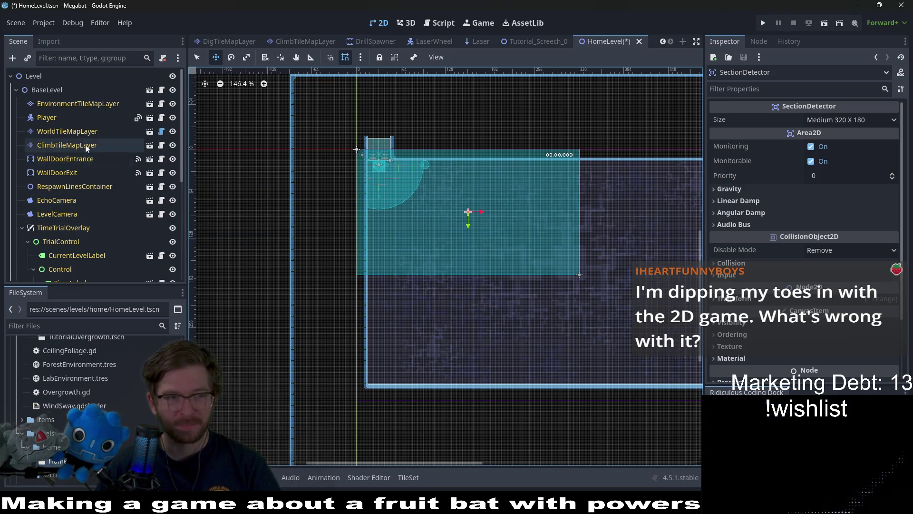
- On WorldTileMapLayer, paint a TUTORIAL terrain rectangle and erase the wall column right of the room
click(82, 131)
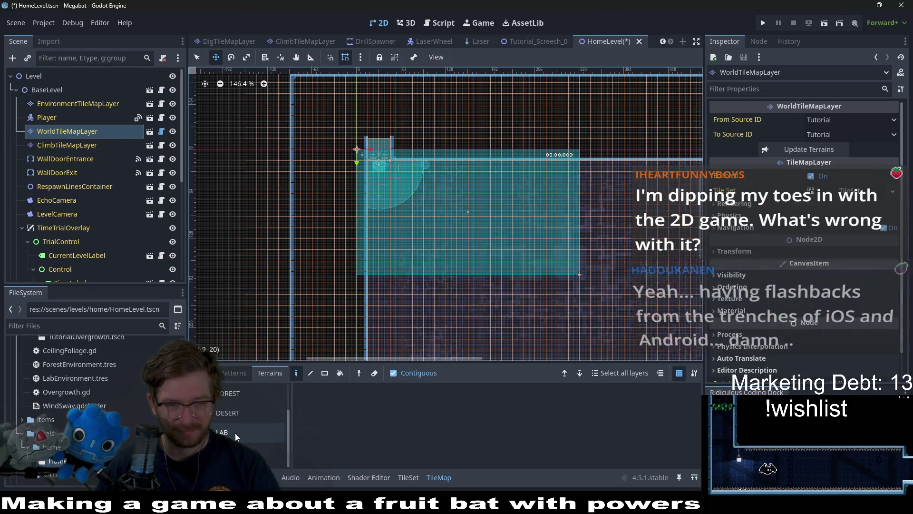
scroll(237, 432, down, 1)
click(235, 433)
scroll(232, 417, up, 2)
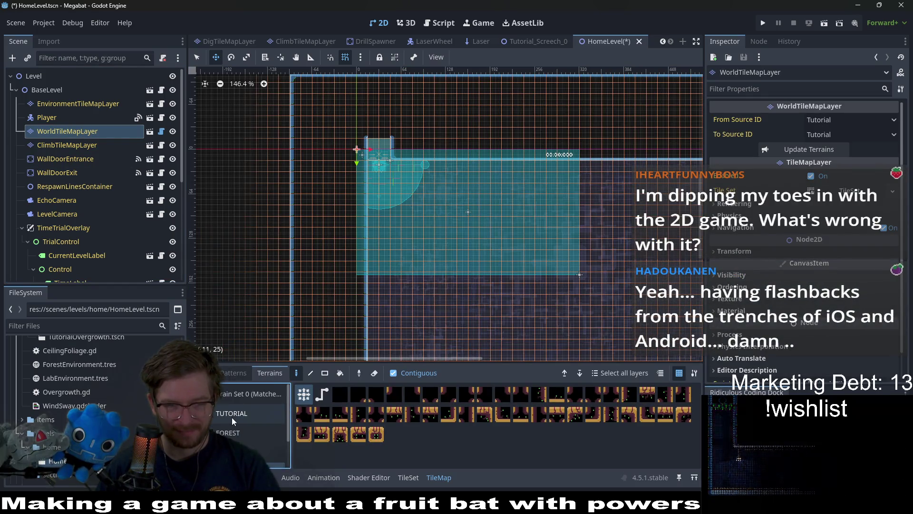
click(232, 413)
click(325, 373)
drag(437, 286, 581, 297)
mouse_move(575, 156)
mouse_down()
mouse_move(603, 300)
mouse_move(566, 259)
mouse_up()
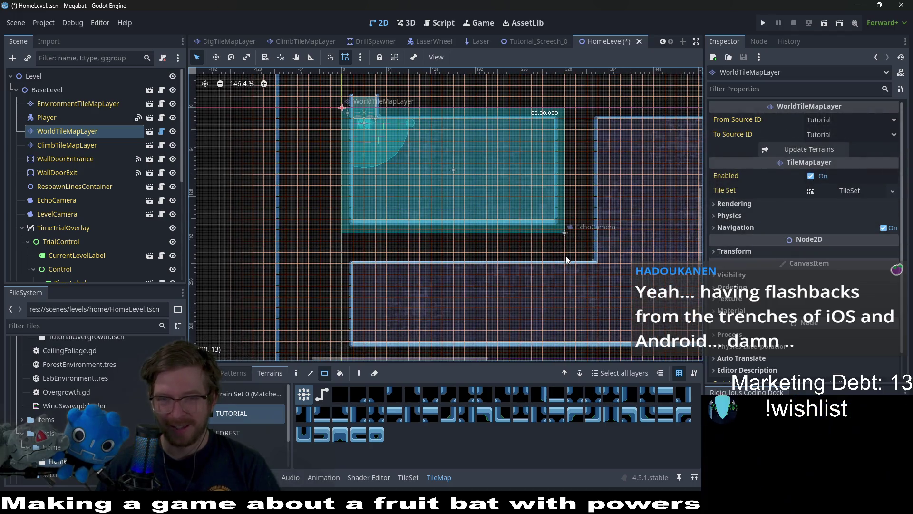
- Extend the lower room's top wall, move its left wall, and repair their corner
scroll(539, 214, up, 5)
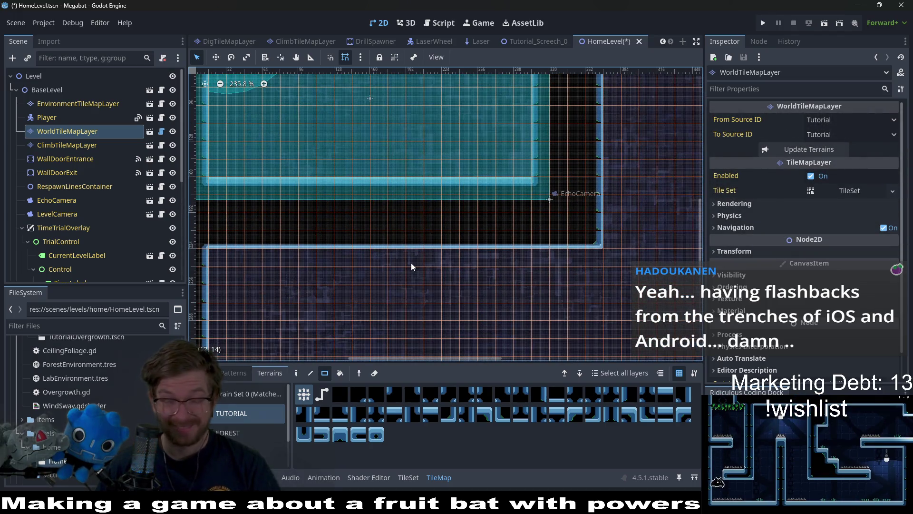
scroll(396, 247, down, 3)
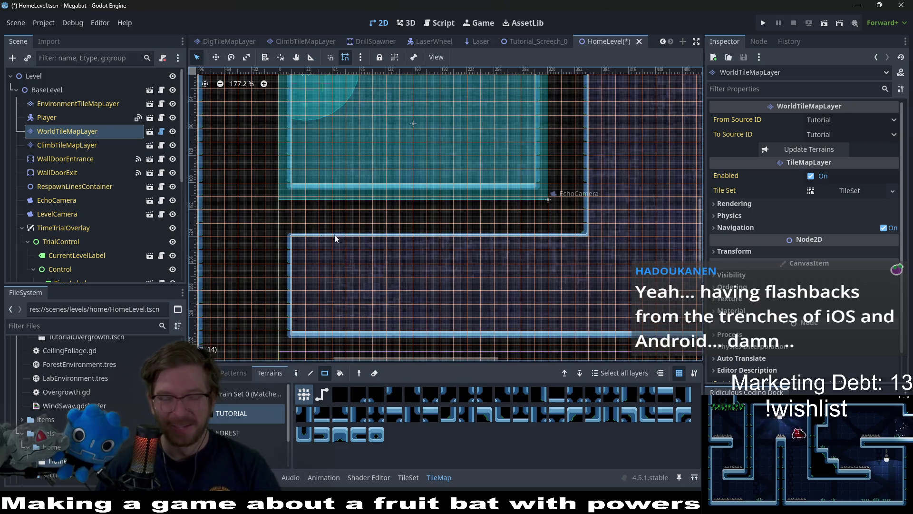
scroll(504, 282, down, 3)
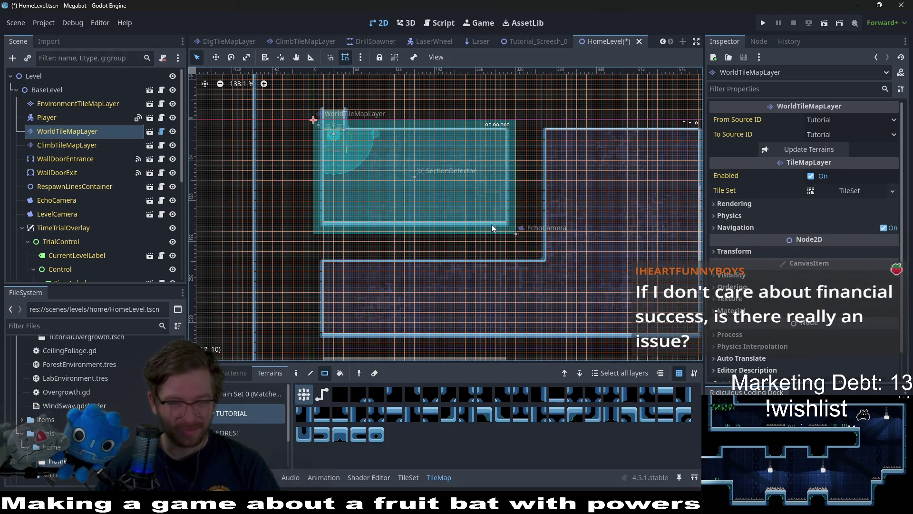
drag(520, 196, 496, 224)
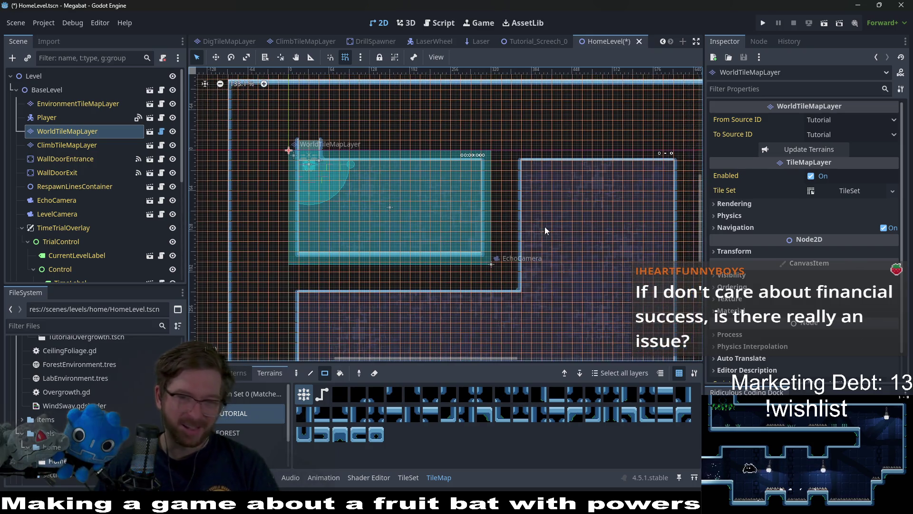
scroll(540, 276, down, 2)
scroll(520, 255, down, 1)
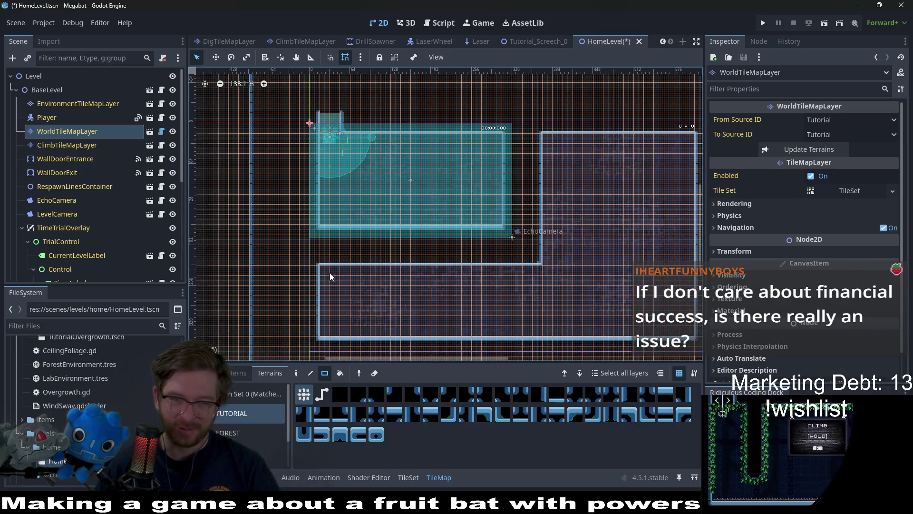
drag(433, 268, 535, 272)
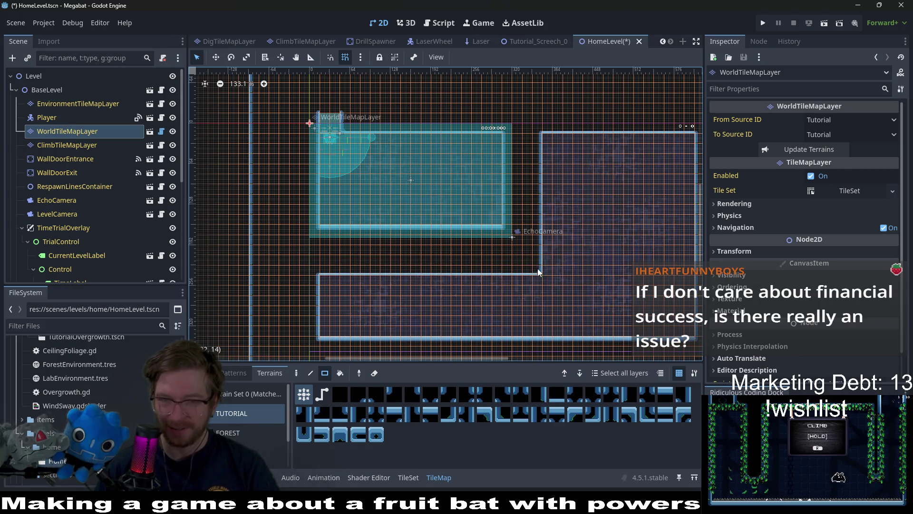
mouse_move(539, 140)
mouse_down()
mouse_move(540, 280)
mouse_move(546, 264)
mouse_up()
click(540, 269)
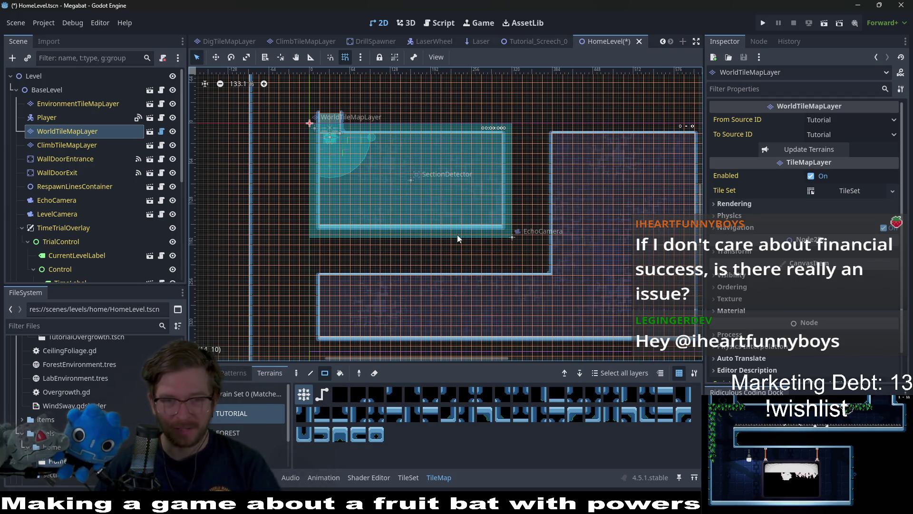
scroll(458, 238, up, 4)
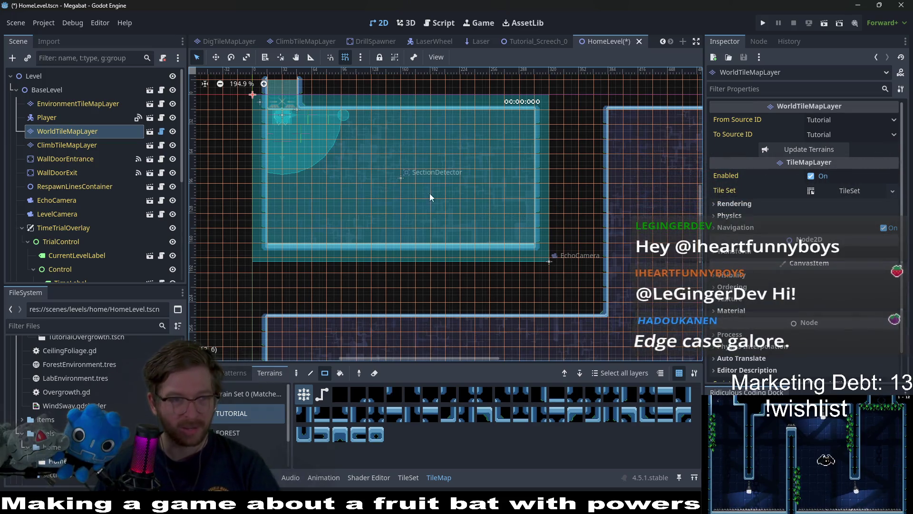
scroll(343, 145, up, 2)
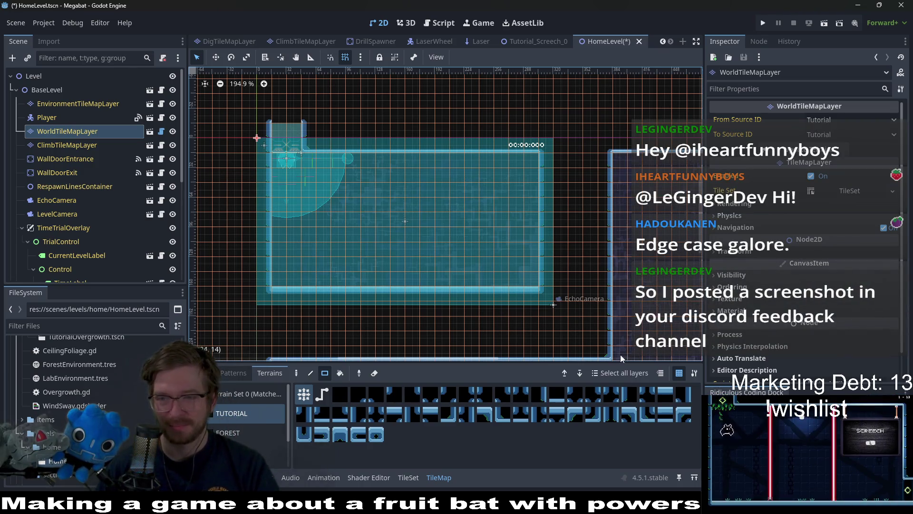
key(alt+Tab)
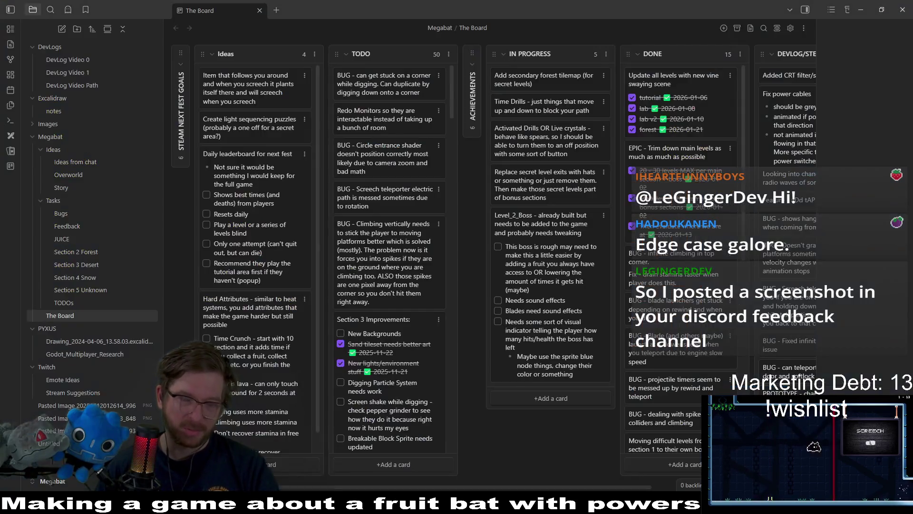
key(alt+Tab)
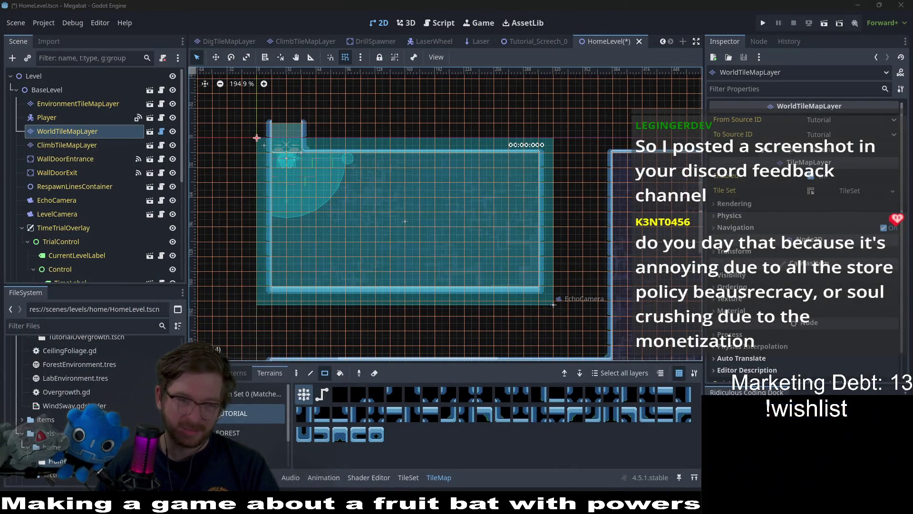
key(alt+Tab)
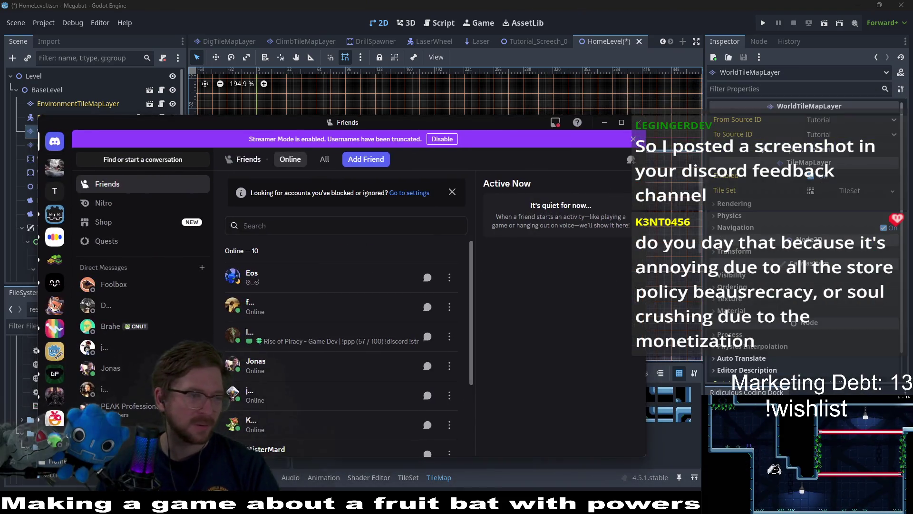
key(alt+Tab)
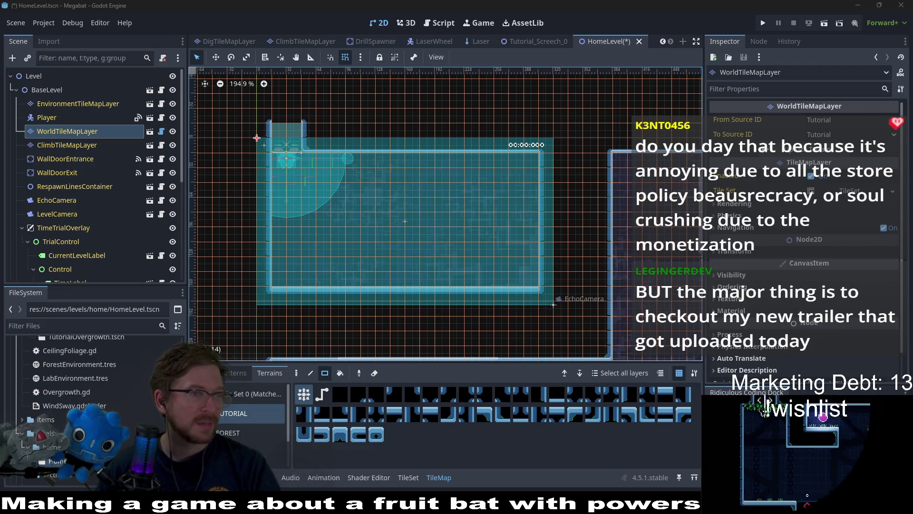
drag(0, 202, 25, 202)
double_click(25, 202)
click(498, 292)
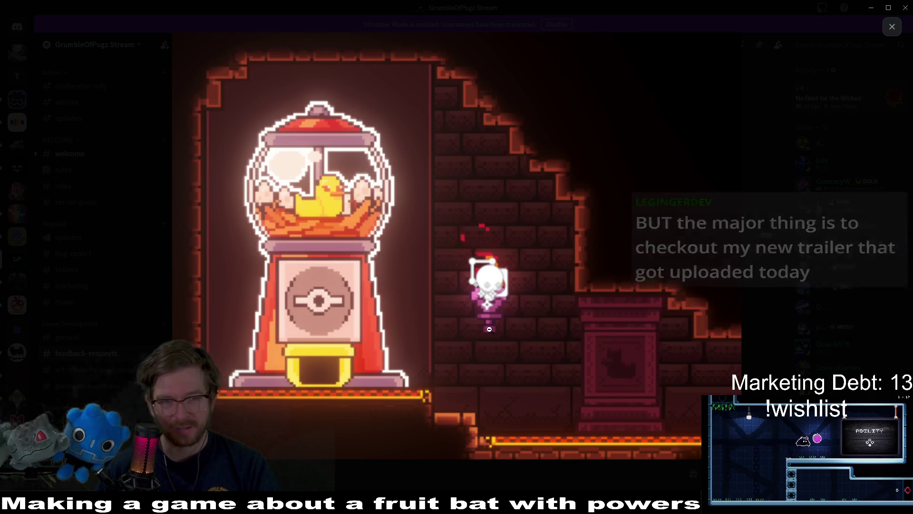
click(527, 346)
double_click(272, 75)
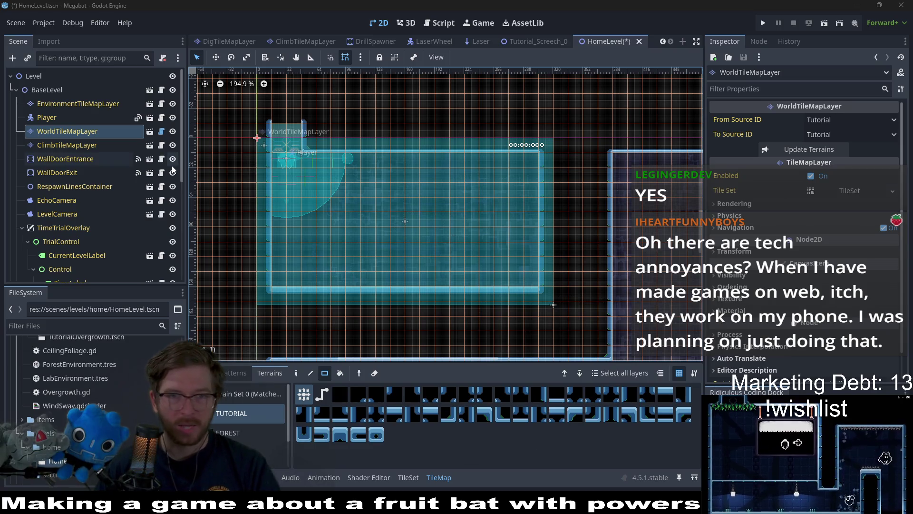
- Duplicate TileMapLayerContainer and rename the copy ObjectContainer
scroll(106, 213, down, 5)
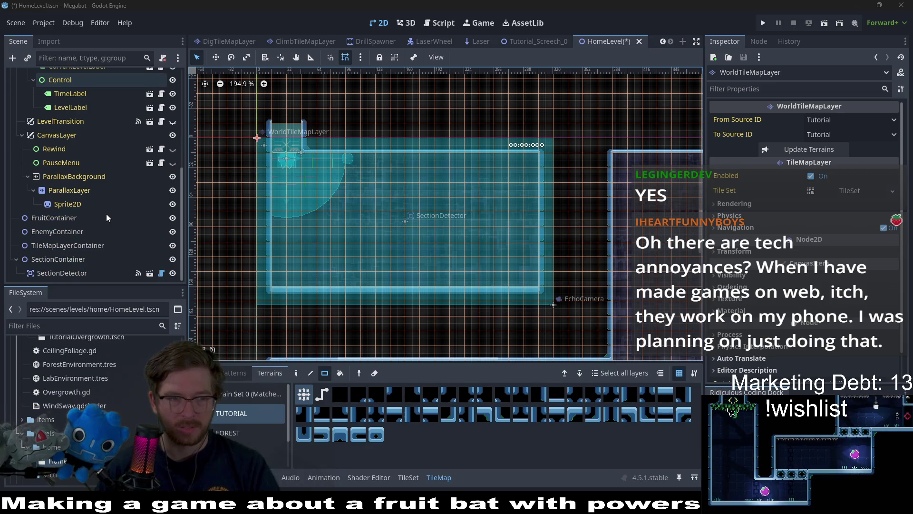
click(53, 245)
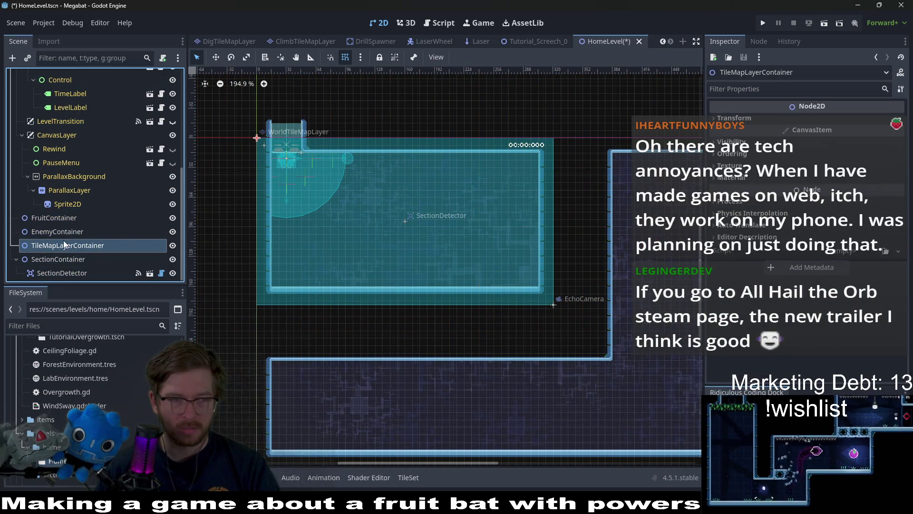
key(ctrl+d)
double_click(95, 259)
text(Object)
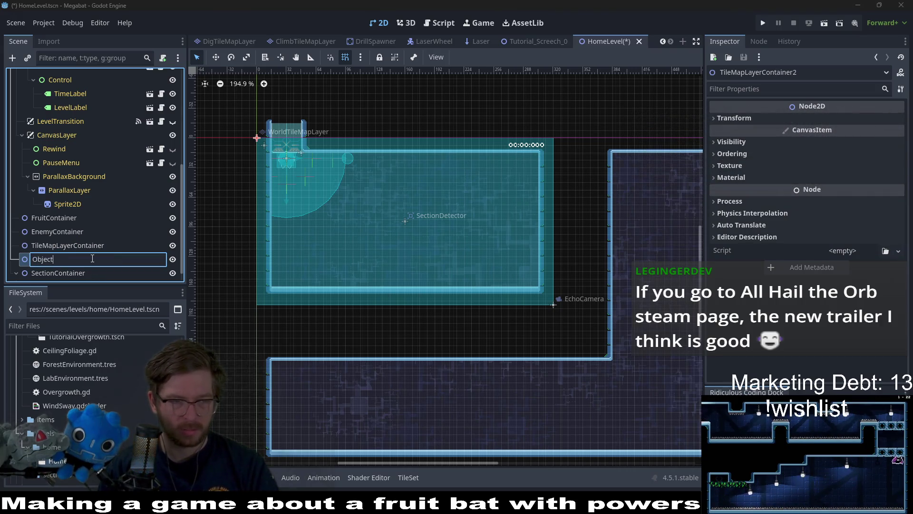
text(Container)
key(Return)
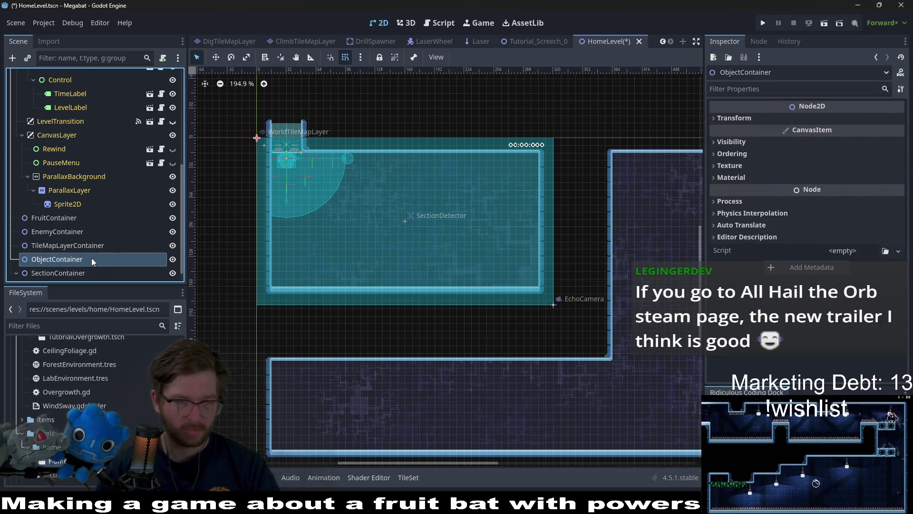
- Instance SectionTeleporter.tscn as a child of ObjectContainer
right_click(91, 258)
click(118, 217)
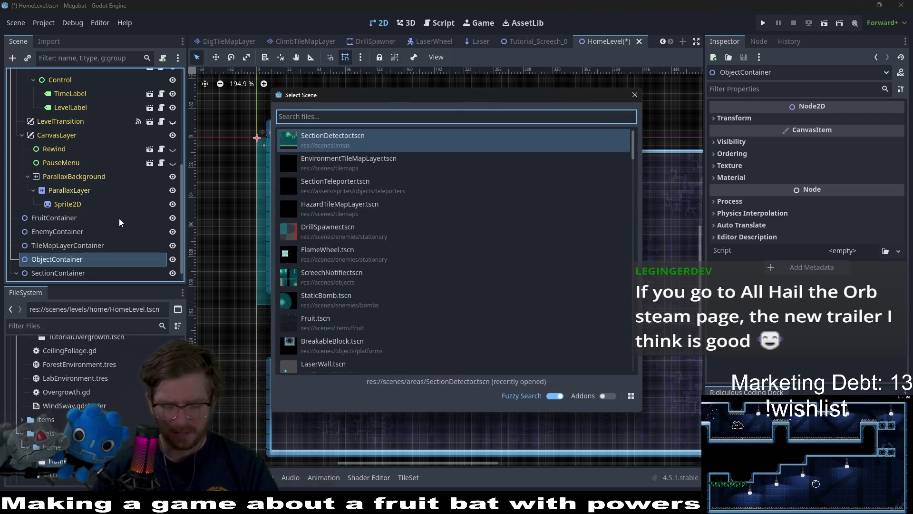
text(Telepor)
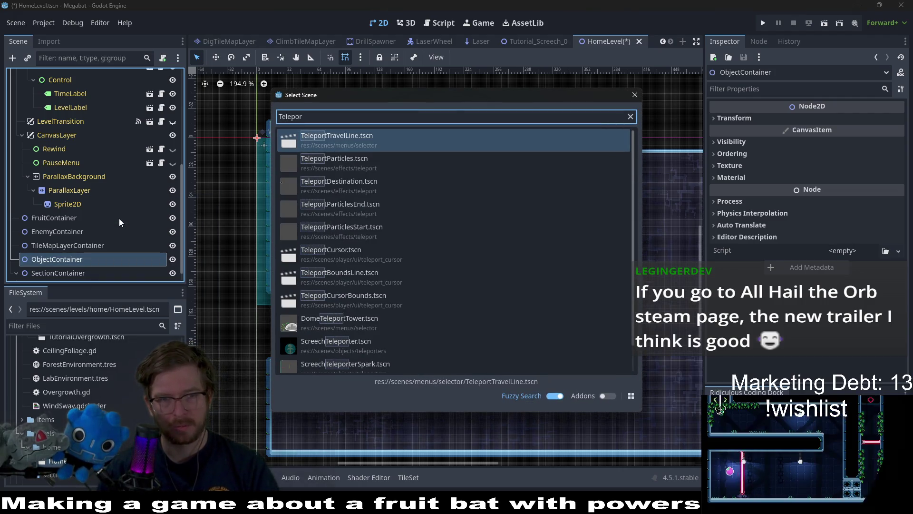
text(er)
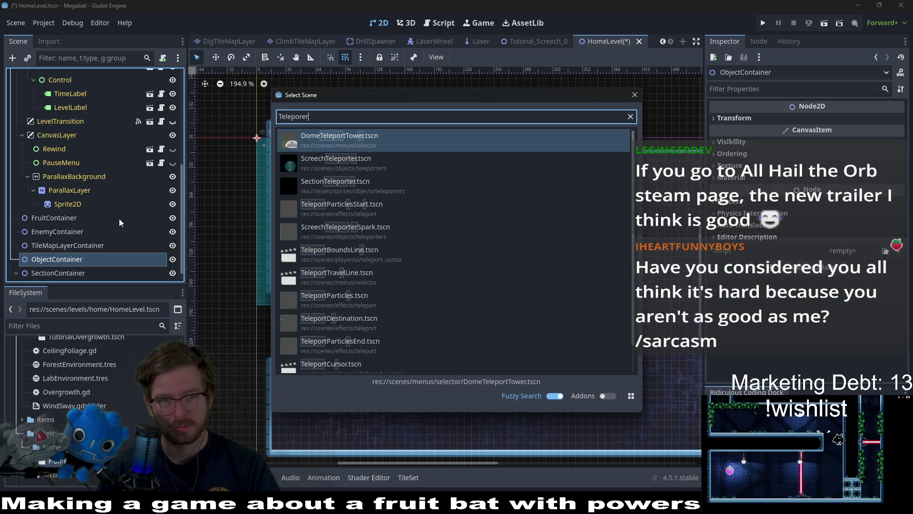
key(Down)
key(Down)
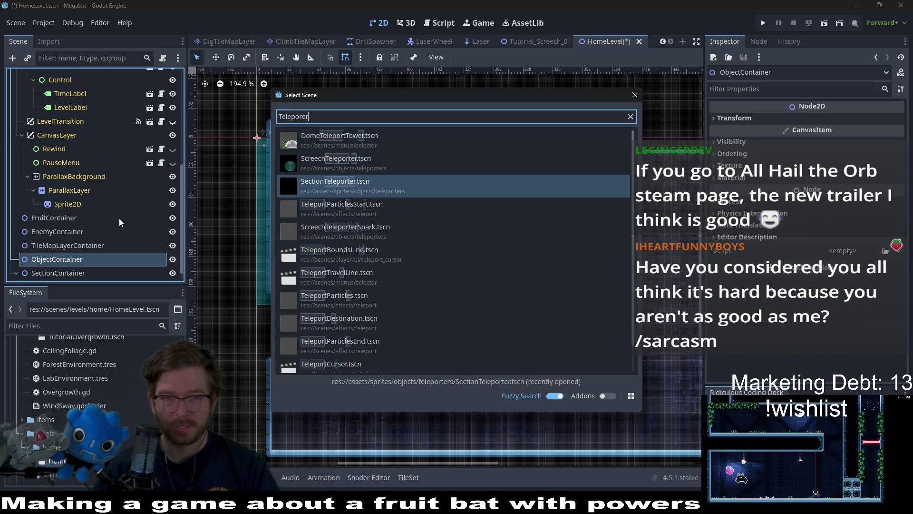
key(Return)
- Place the SectionTeleporter on the room's bottom platform, fine-tuning it by a pixel
key(w)
mouse_move(319, 189)
mouse_down()
mouse_move(388, 301)
mouse_move(382, 332)
mouse_up()
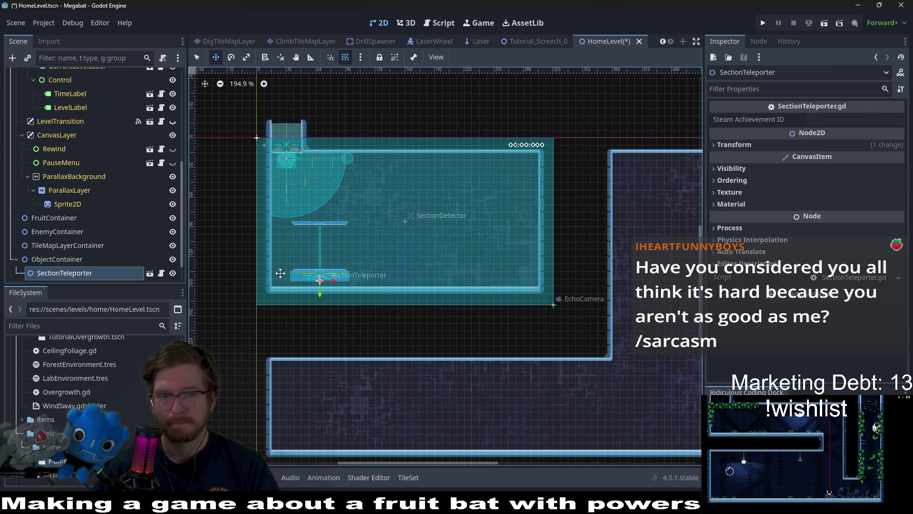
scroll(313, 265, up, 6)
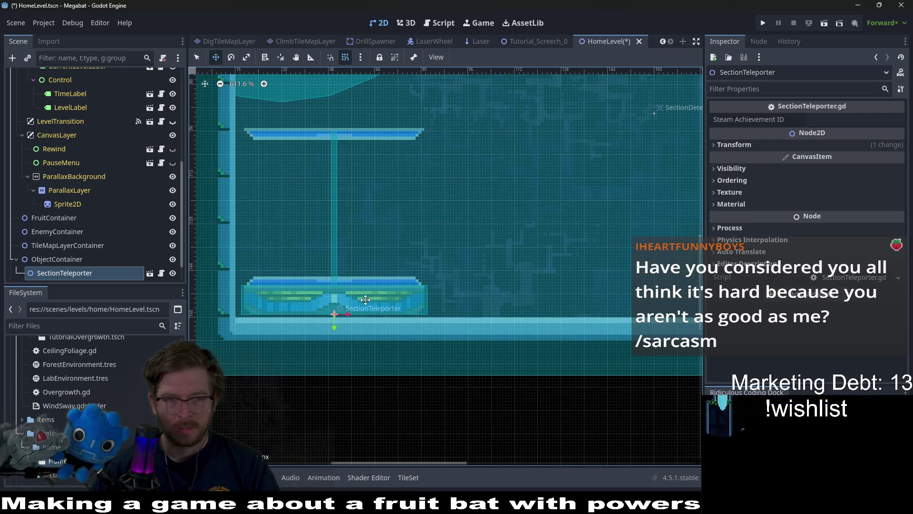
drag(365, 299, 362, 300)
scroll(364, 298, down, 3)
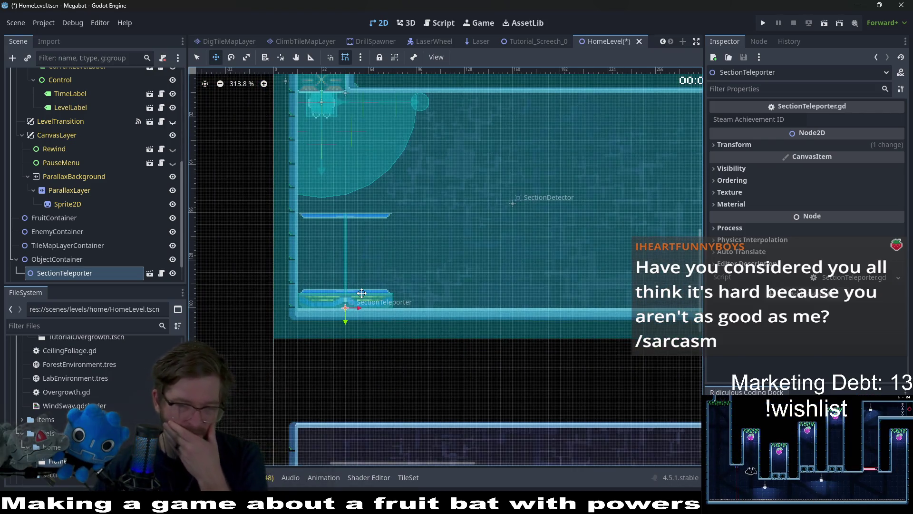
scroll(362, 292, up, 4)
key(Left)
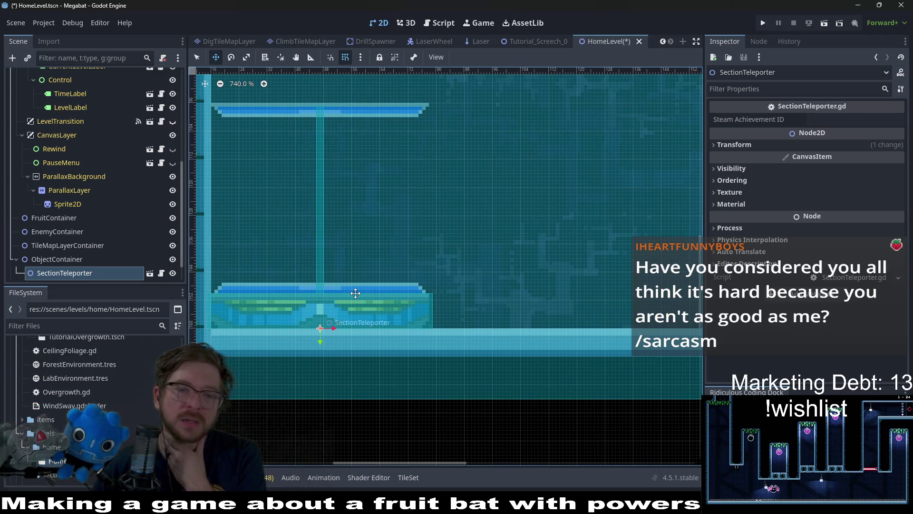
key(Right)
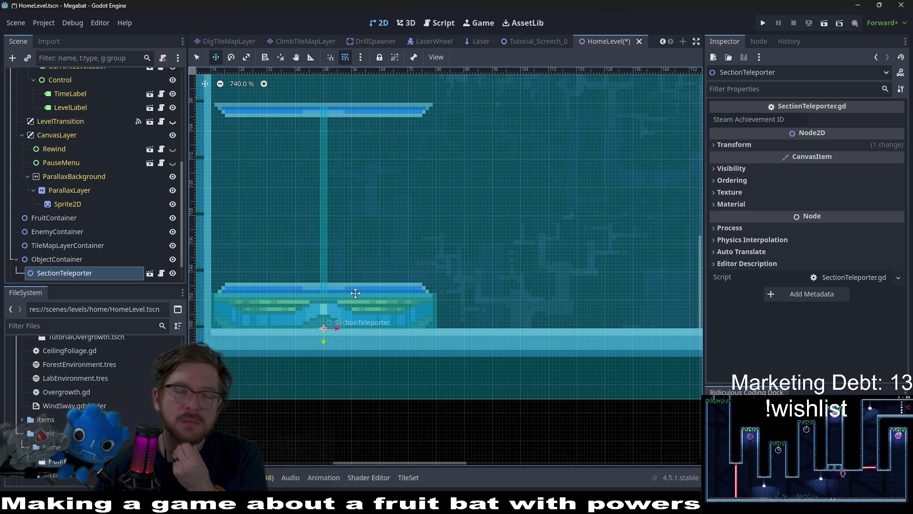
scroll(396, 234, down, 5)
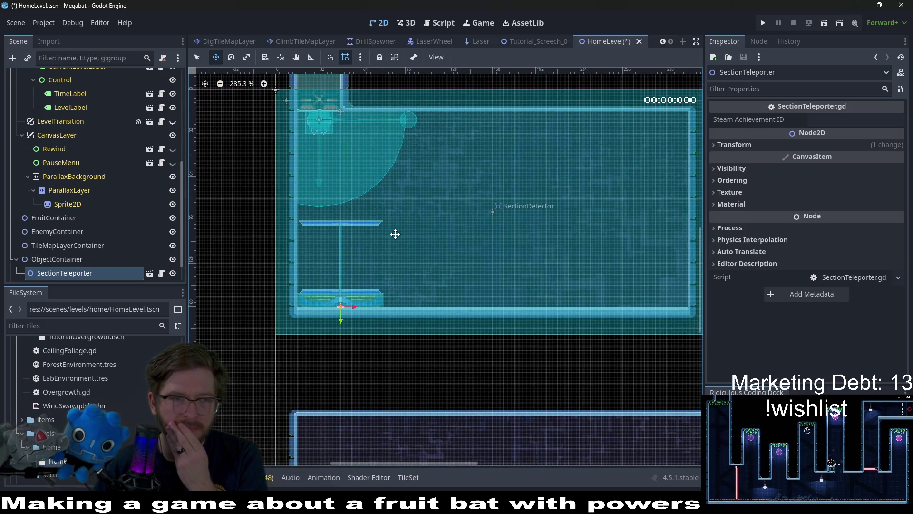
scroll(92, 198, up, 5)
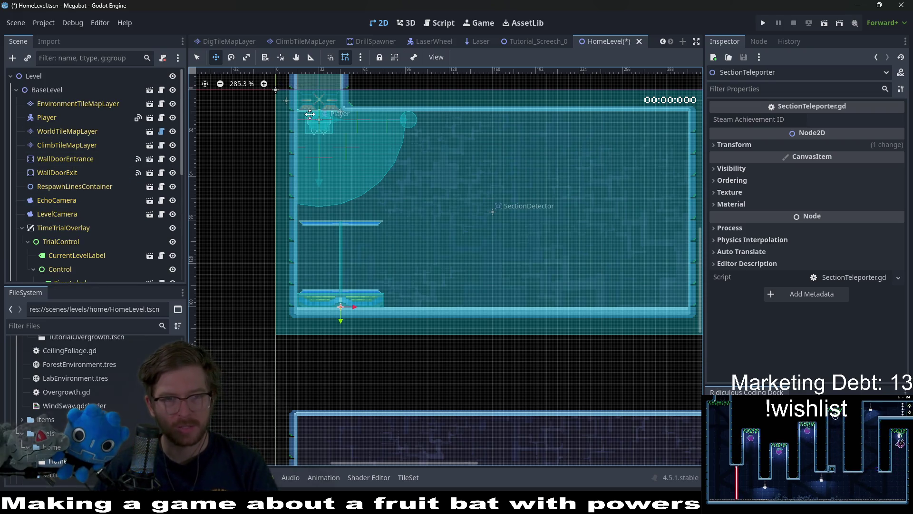
click(63, 155)
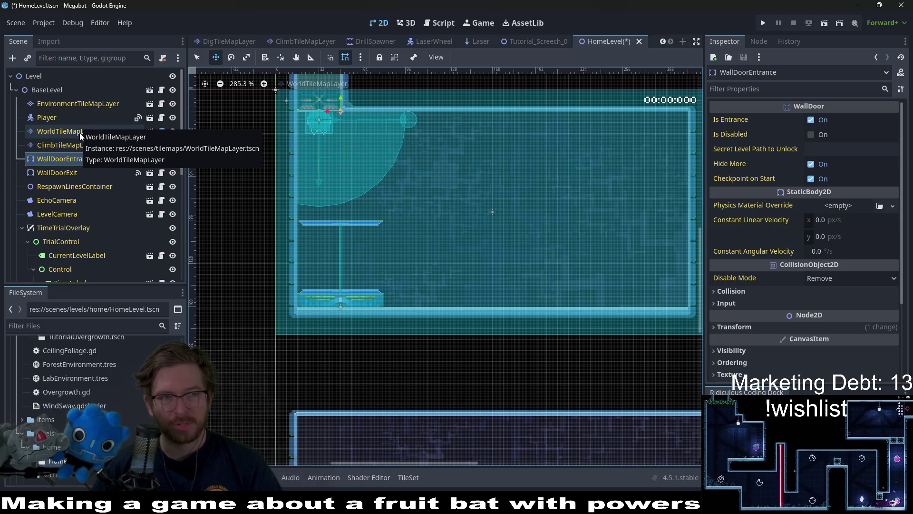
- Select BaseLevel to show its Medium 320 X 180 level size and tutorial section in the Inspector
click(50, 91)
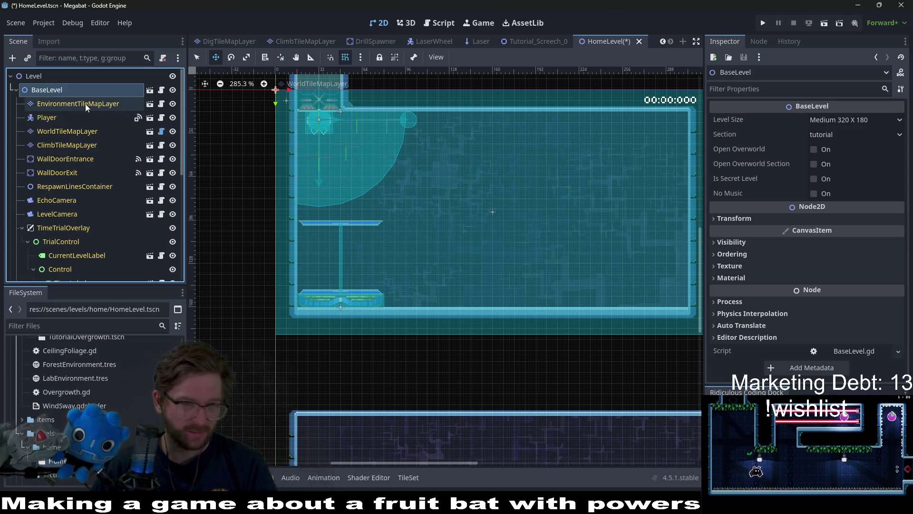
- Open BaseLevel.gd and review its node references on lines 17–19
click(162, 94)
scroll(673, 345, up, 10)
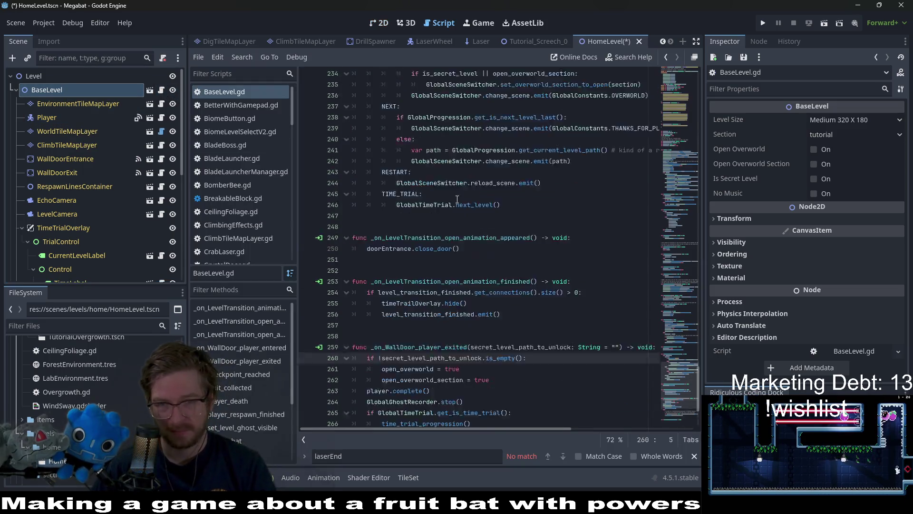
scroll(673, 345, up, 20)
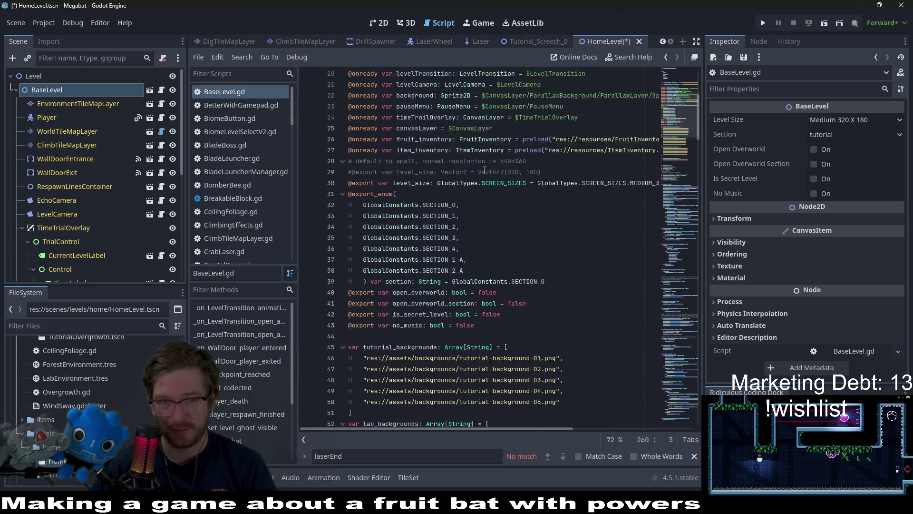
drag(530, 249, 272, 218)
click(493, 237)
scroll(493, 238, down, 5)
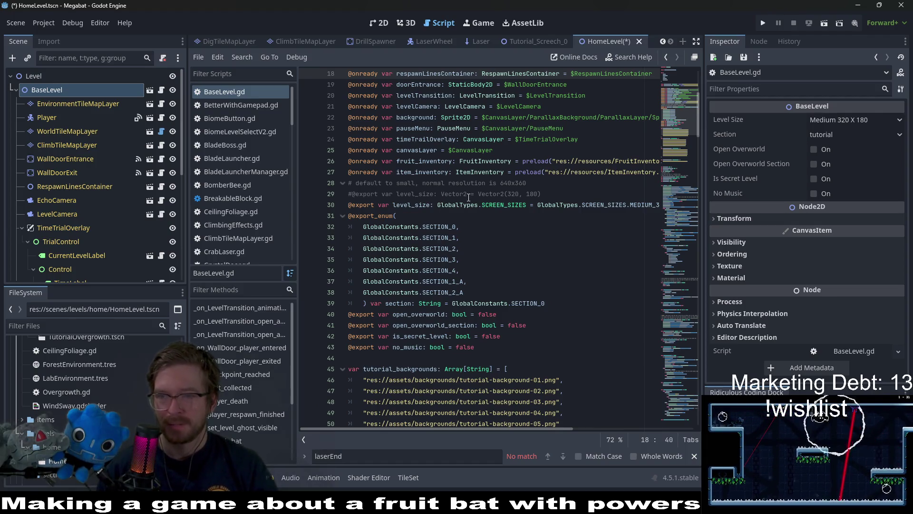
mouse_move(468, 197)
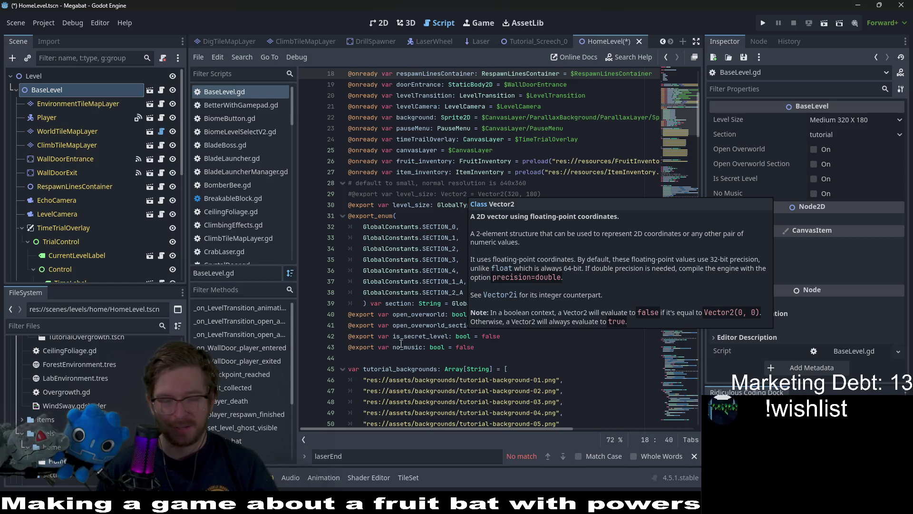
click(476, 358)
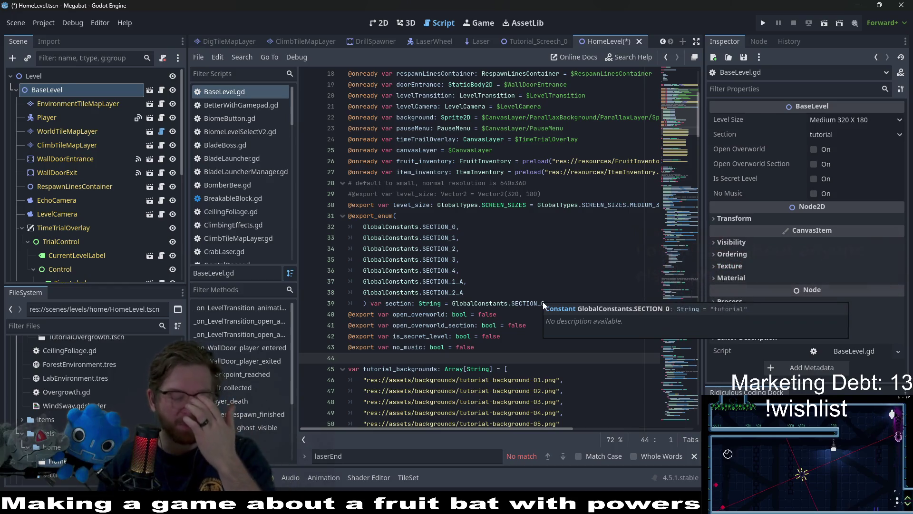
- Look over the exported tutorial backgrounds list, then select doorEntrance on line 19
scroll(516, 315, down, 4)
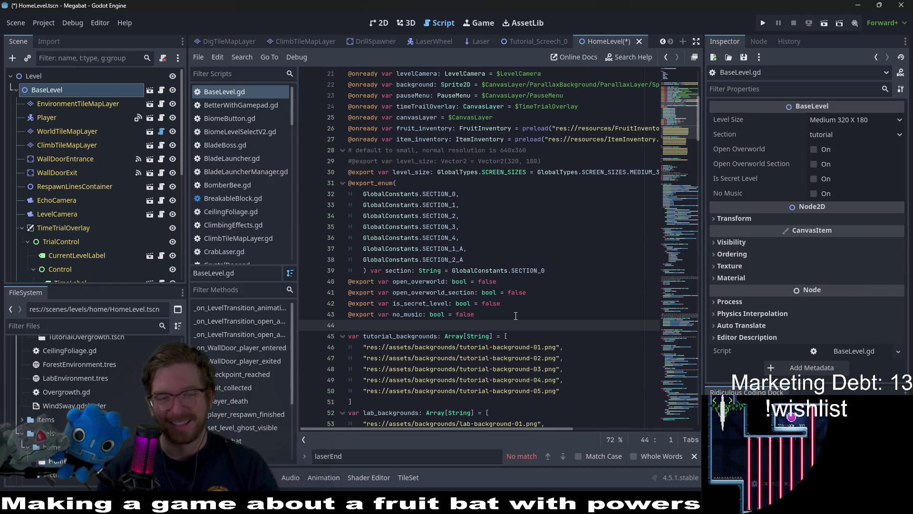
click(567, 286)
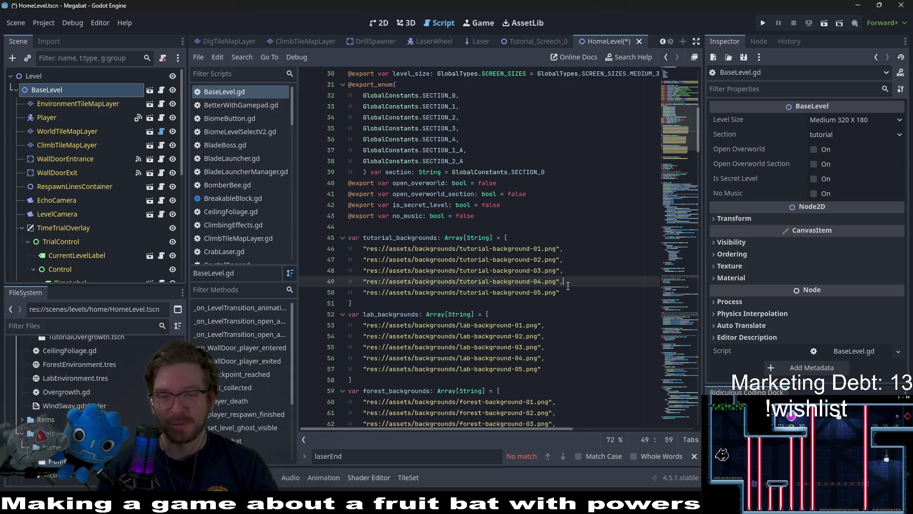
click(566, 292)
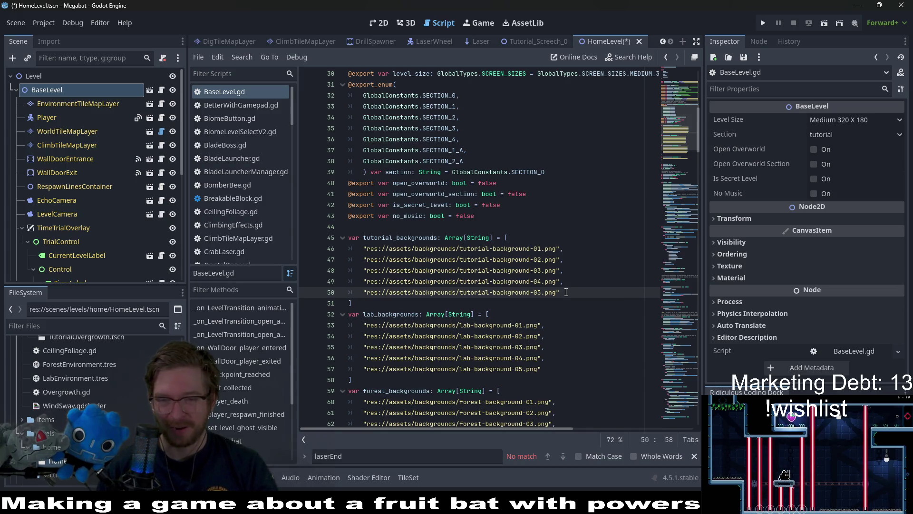
click(465, 225)
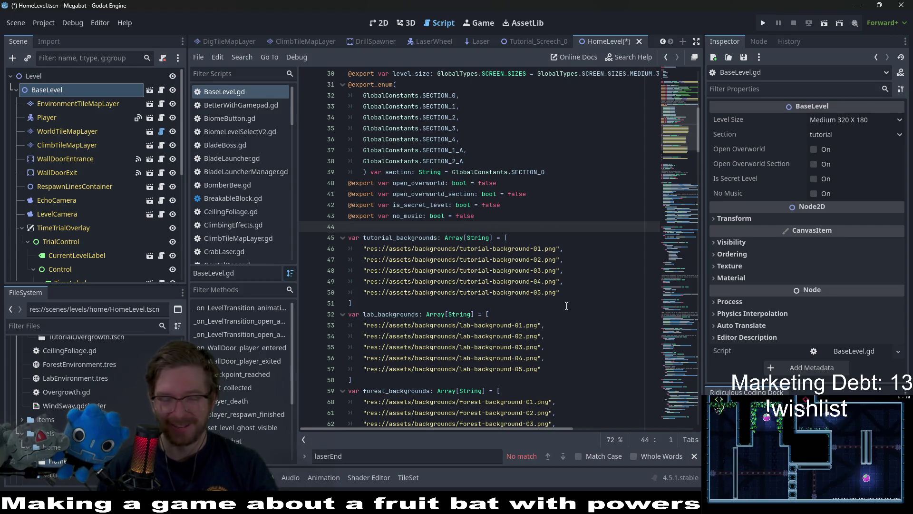
scroll(567, 305, up, 6)
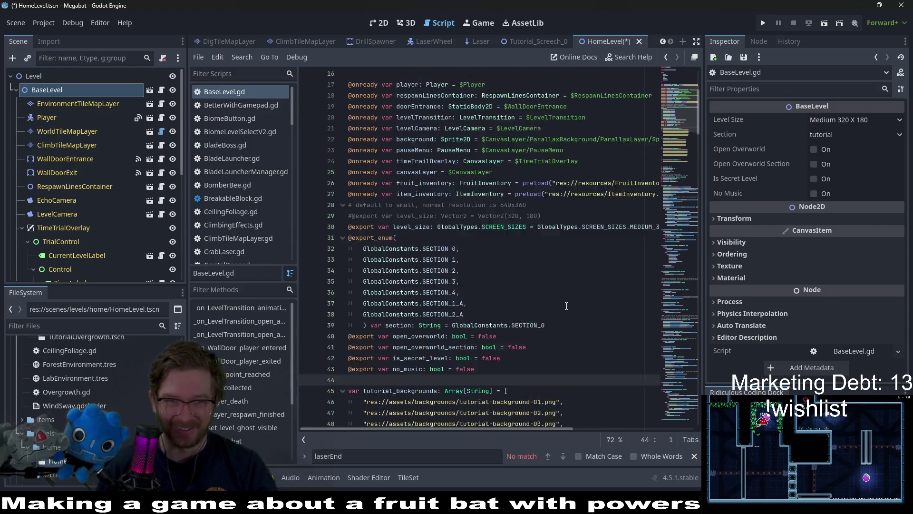
scroll(564, 306, up, 3)
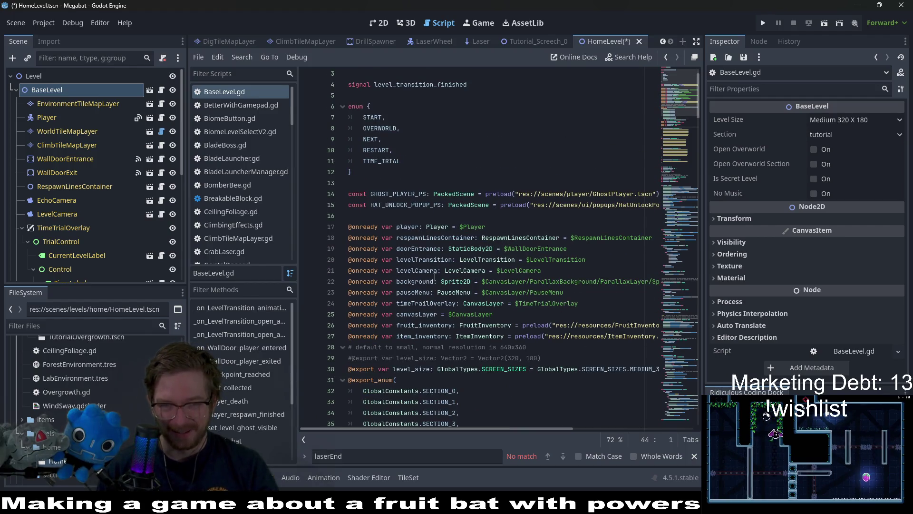
scroll(561, 283, down, 2)
double_click(419, 183)
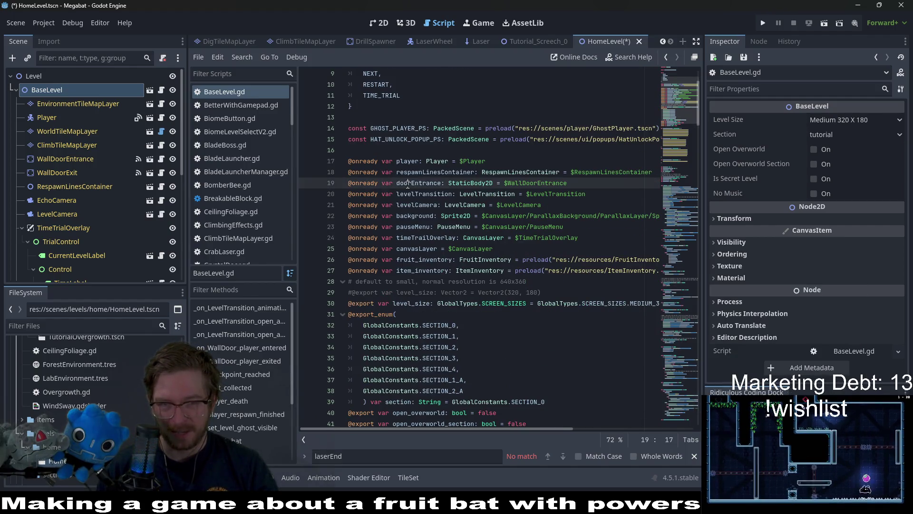
- Search BaseLevel.gd for doorEntrance and step through all 3 matches to line 250
key(ctrl+f)
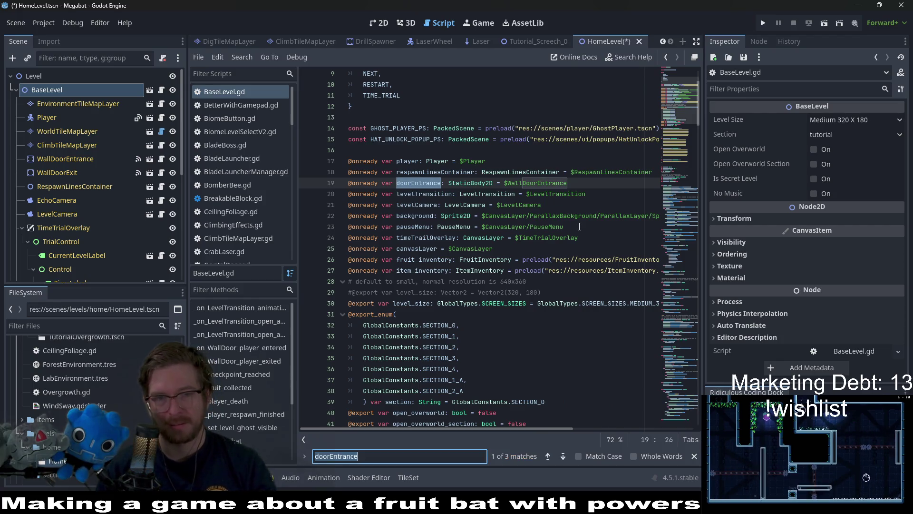
key(Return)
key(Return)
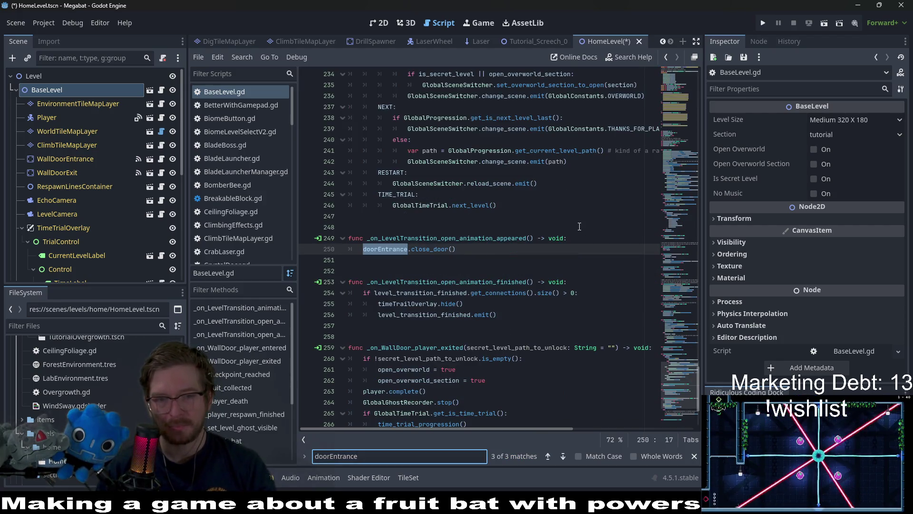
key(Return)
key(Return)
key(Return)
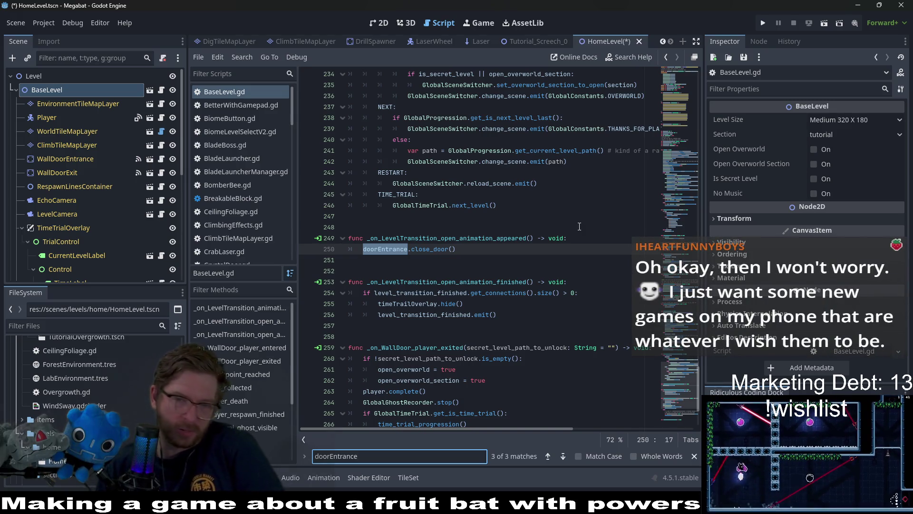
scroll(573, 236, down, 2)
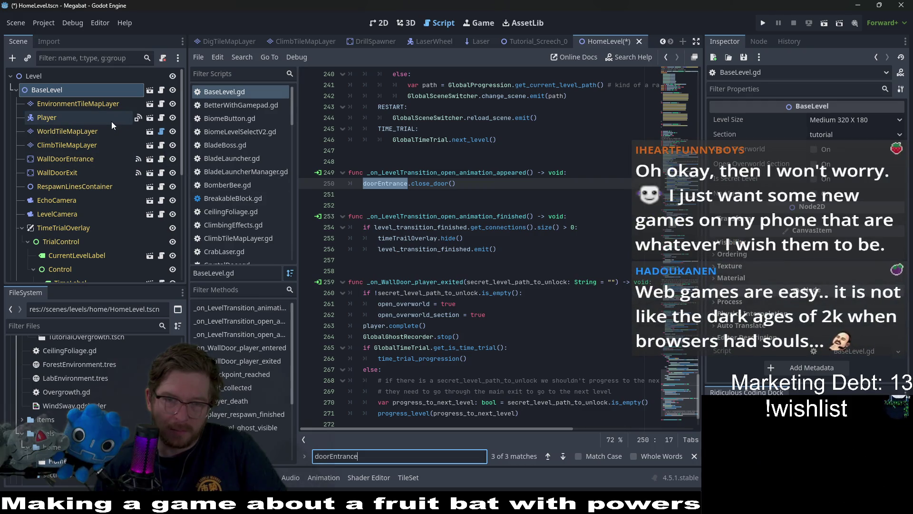
- Open the Player node's script and look over the record_ghost() and physics calls
click(162, 122)
click(99, 117)
scroll(520, 226, down, 15)
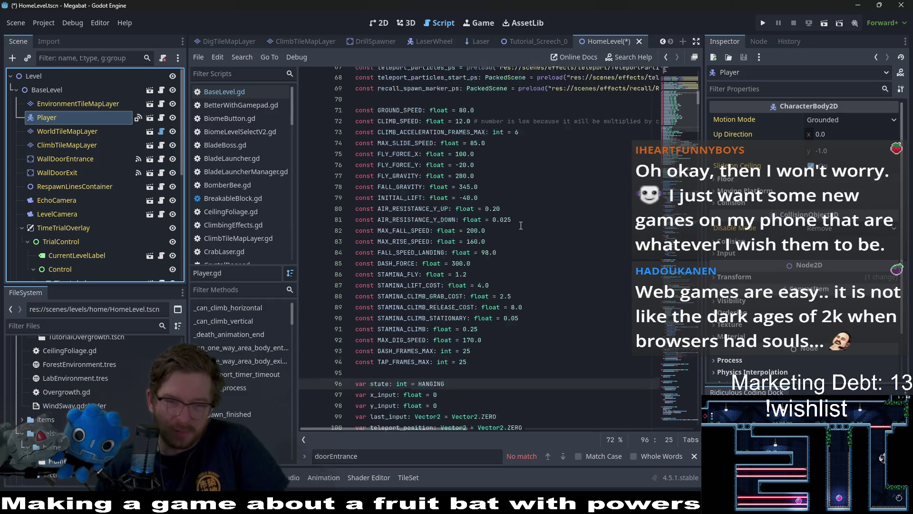
scroll(521, 226, down, 10)
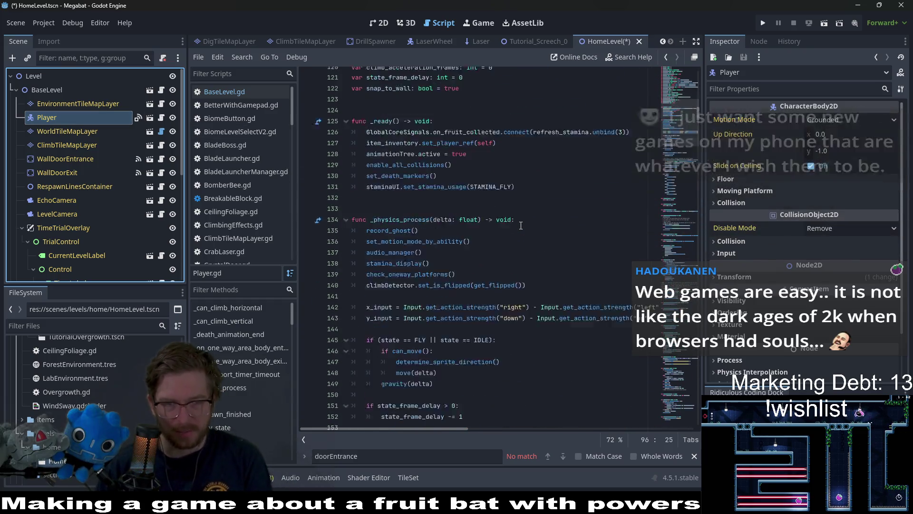
mouse_move(366, 183)
mouse_down()
mouse_move(407, 194)
mouse_move(429, 216)
mouse_up()
scroll(450, 229, up, 4)
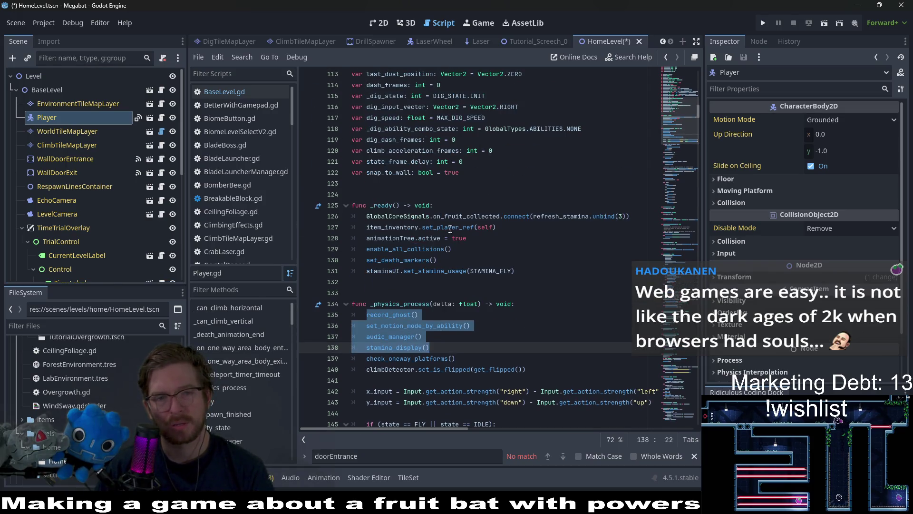
click(434, 358)
- Review the _ready() body on lines 126–131, then save the HomeLevel scene
click(543, 370)
mouse_move(516, 270)
mouse_down()
mouse_move(437, 260)
mouse_move(343, 222)
mouse_up()
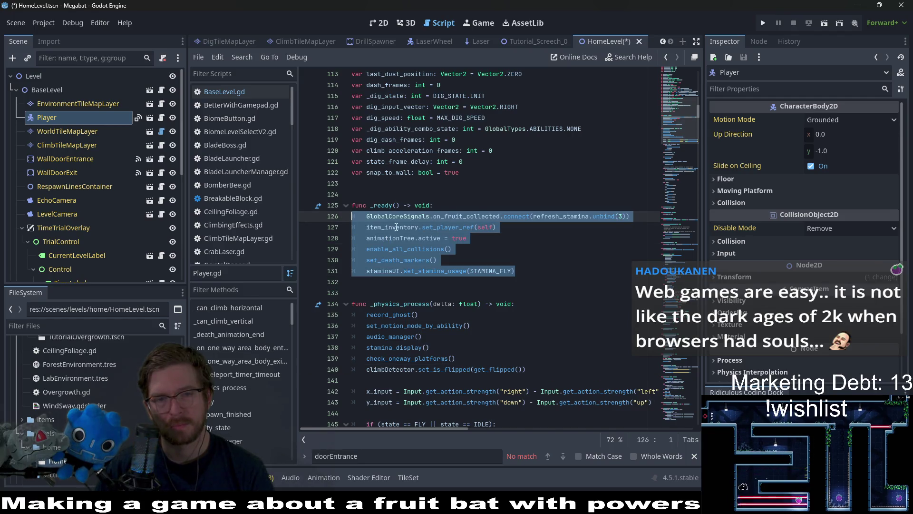
click(401, 237)
key(Down)
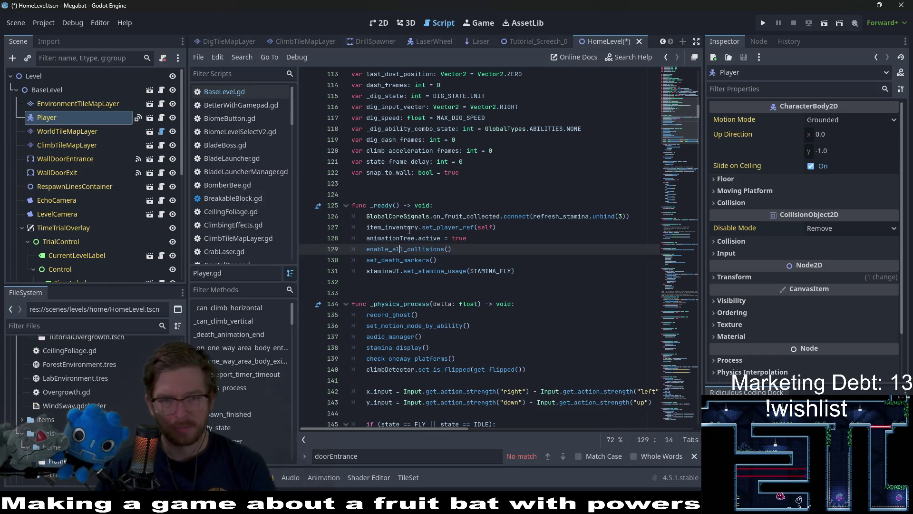
double_click(409, 228)
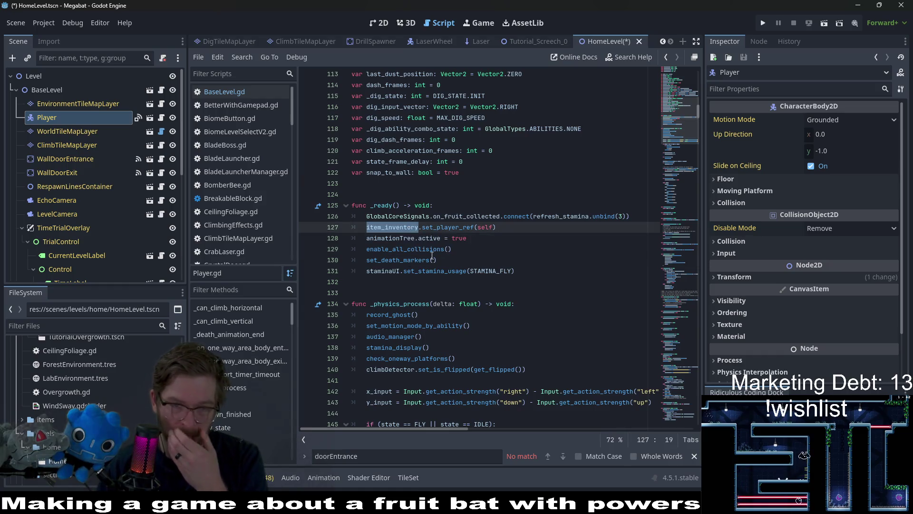
double_click(406, 260)
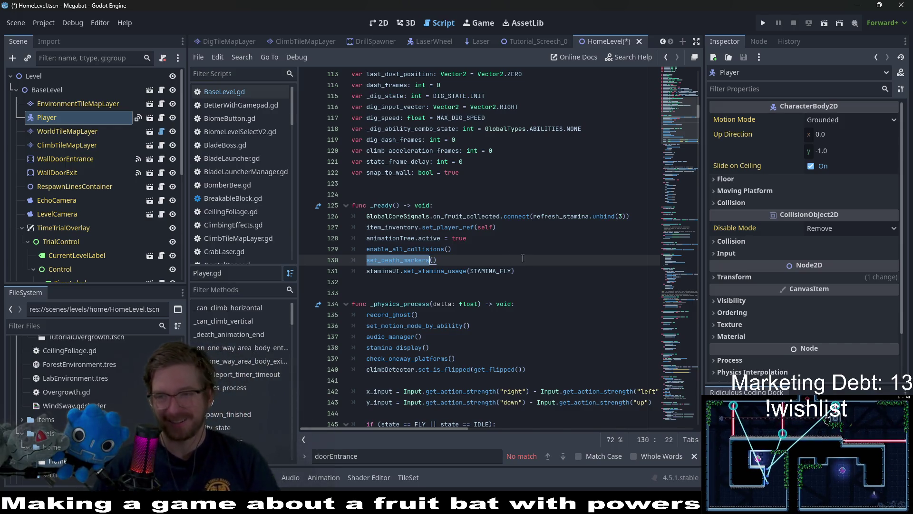
scroll(511, 262, down, 1)
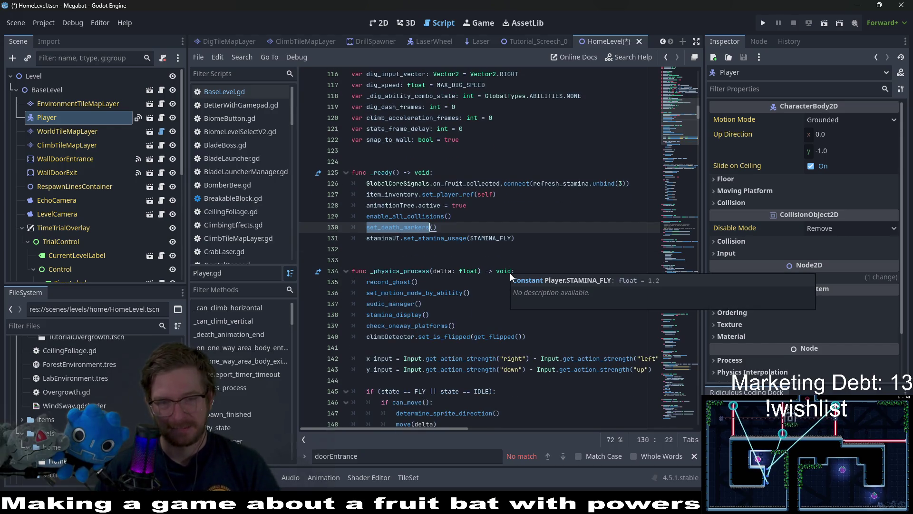
click(425, 283)
scroll(425, 281, down, 6)
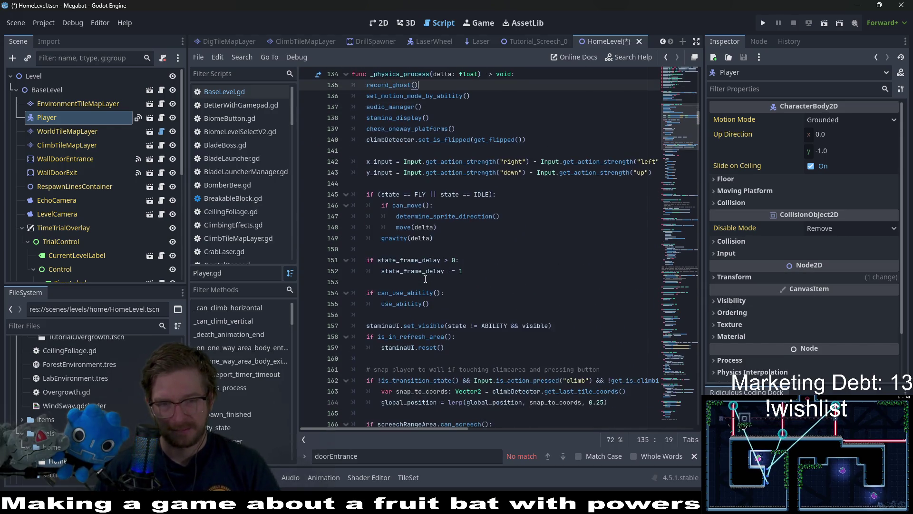
scroll(425, 278, up, 5)
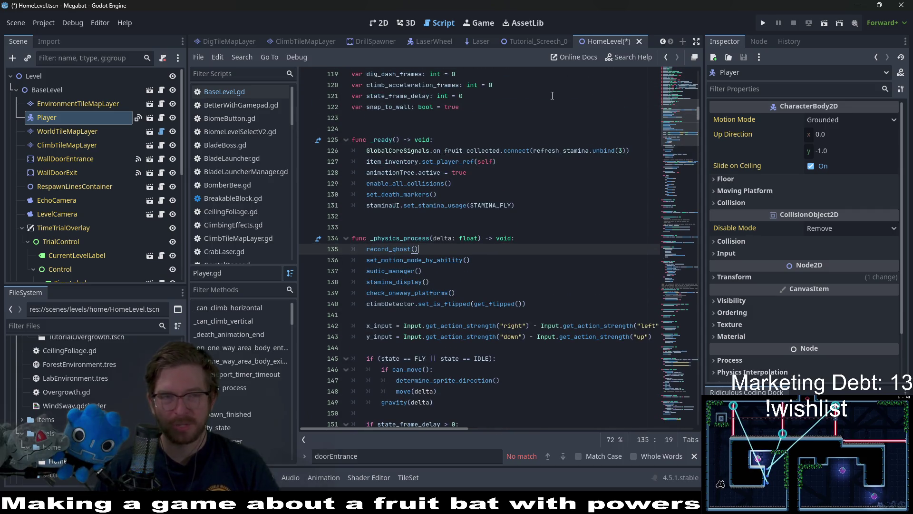
key(ctrl+s)
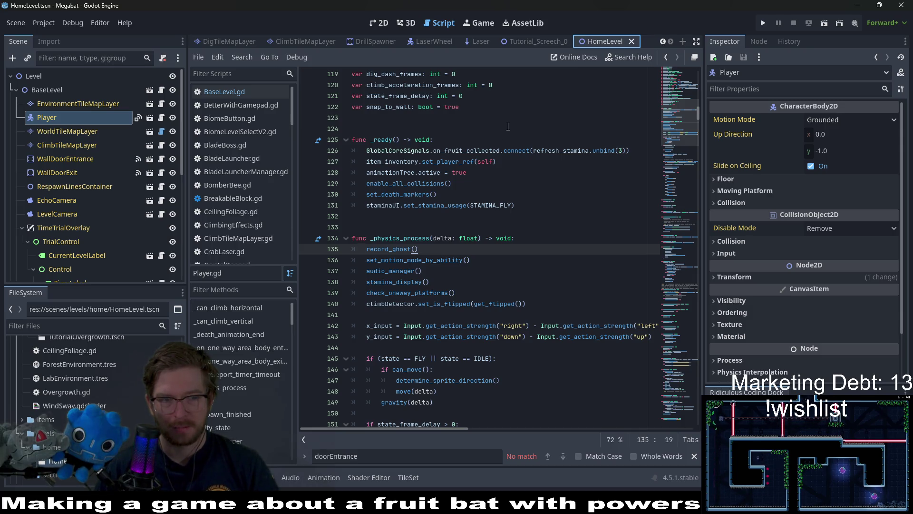
- Delete HomeLevel.tscn from the project
right_click(56, 461)
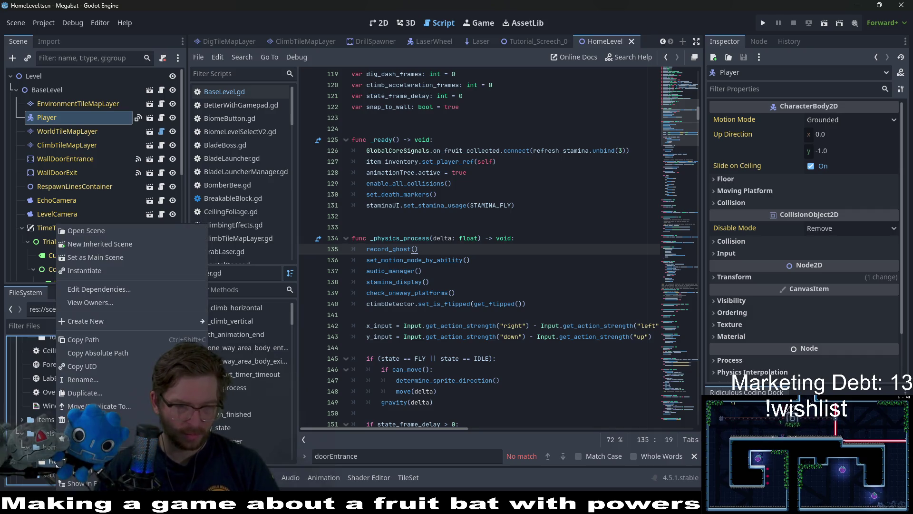
click(81, 419)
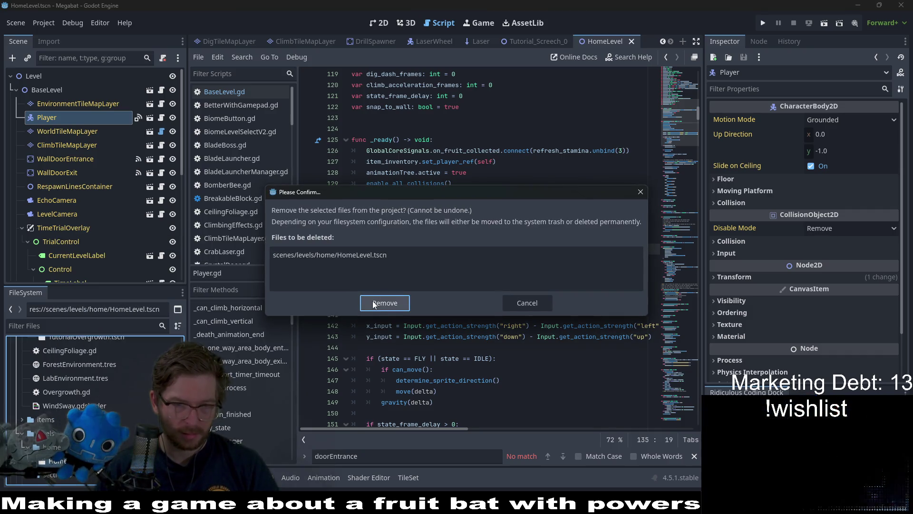
click(373, 301)
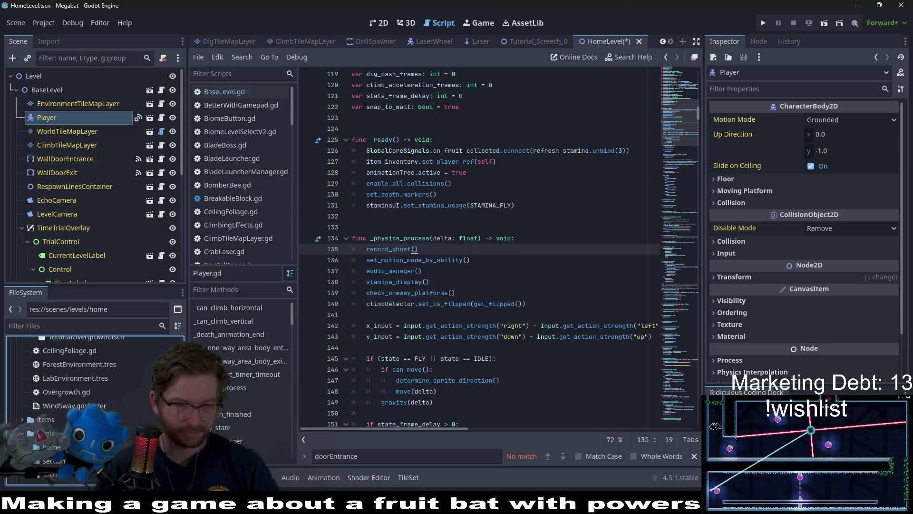
- Close the open HomeLevel scene without saving its changes
right_click(90, 480)
mouse_move(136, 291)
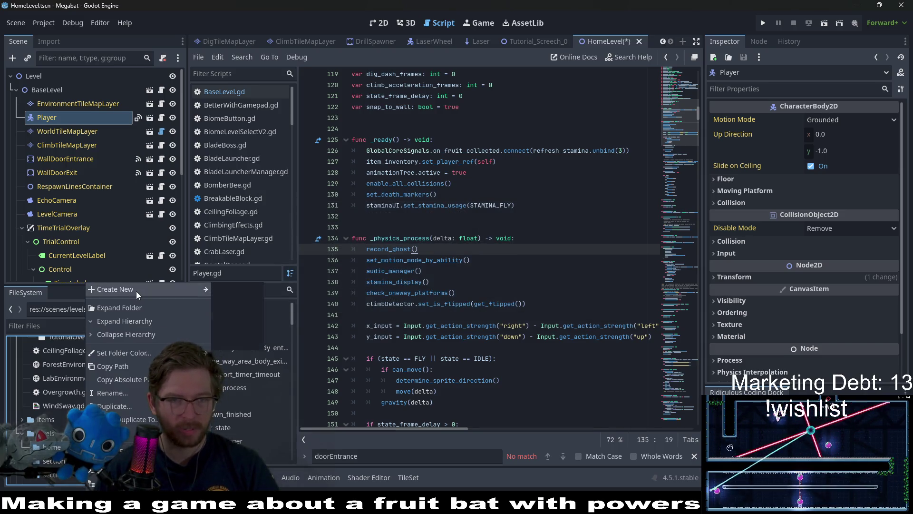
click(637, 42)
click(638, 42)
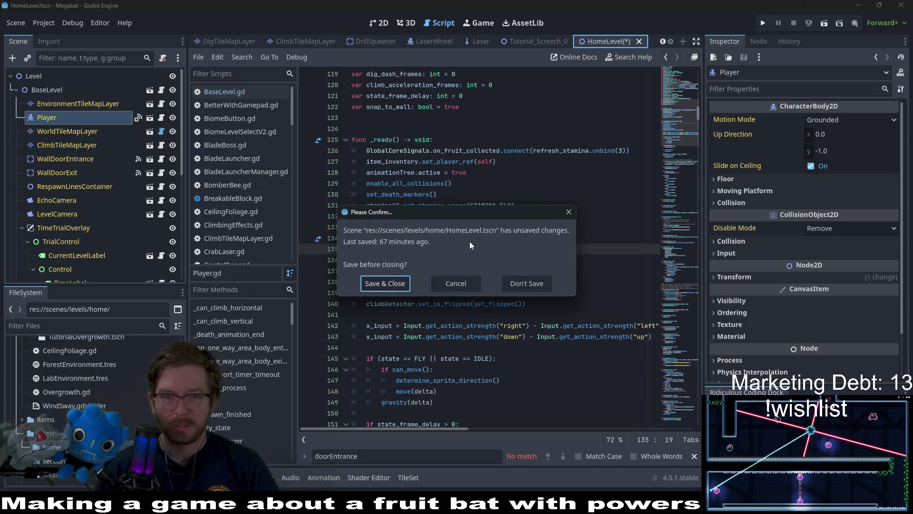
click(512, 285)
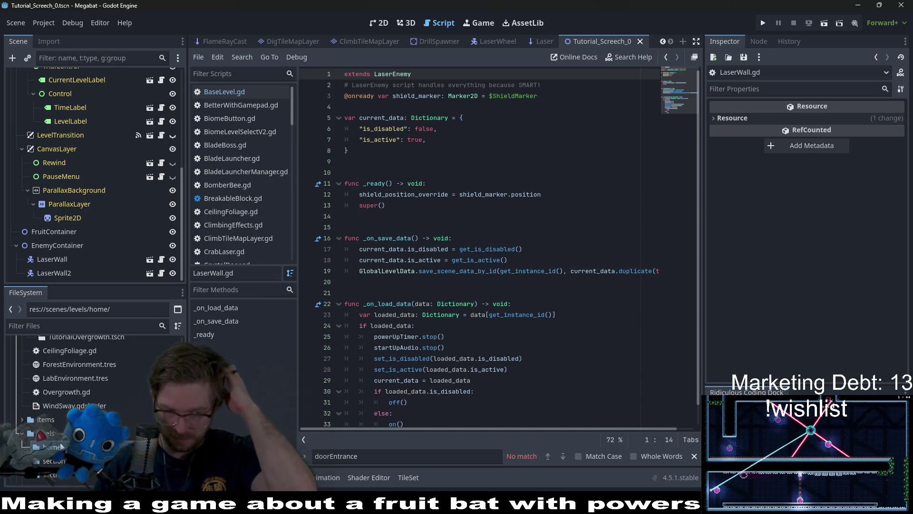
- Filter the files by 'basel' and duplicate BaseLevel.tscn as HomeLevel.tscn
scroll(60, 428, up, 2)
click(85, 391)
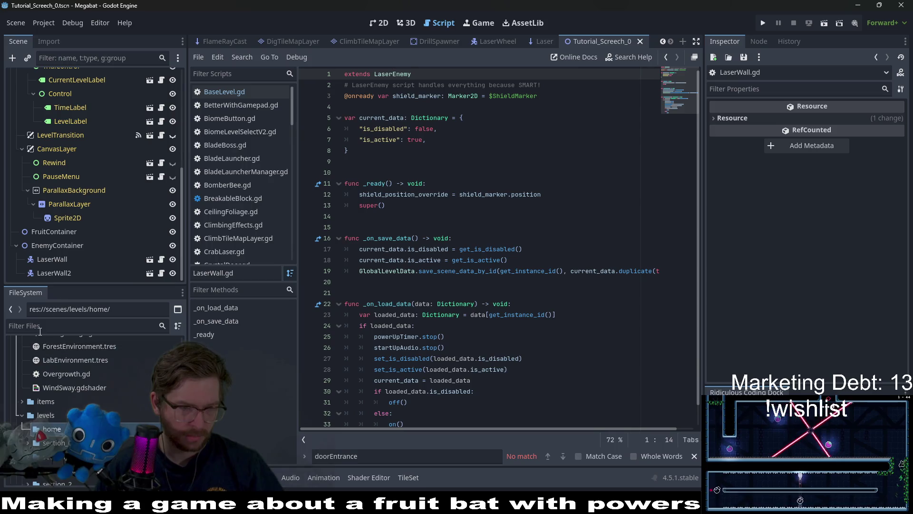
click(34, 327)
text(baselvel)
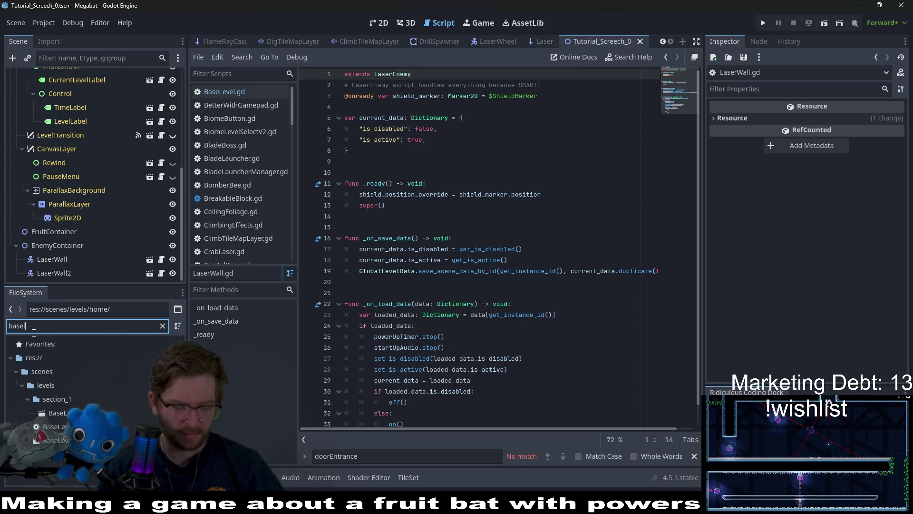
key(BackSpace)
key(BackSpace)
key(BackSpace)
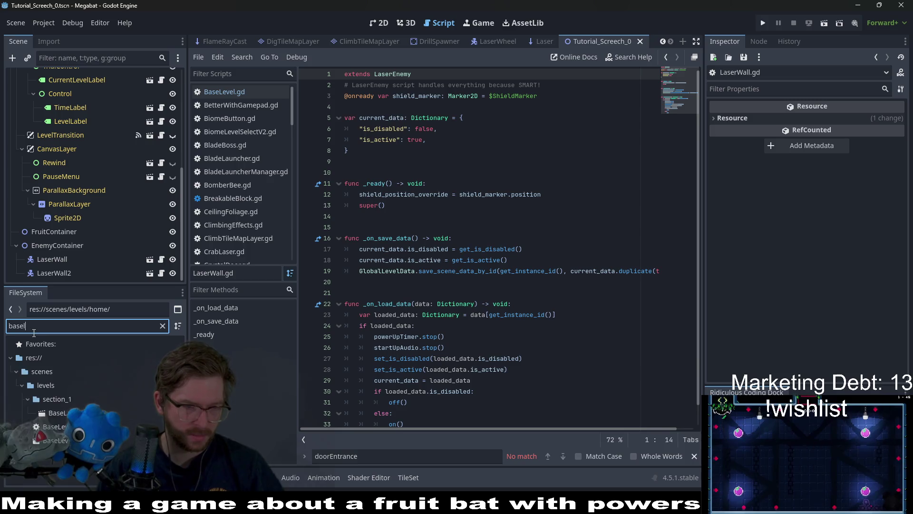
right_click(76, 440)
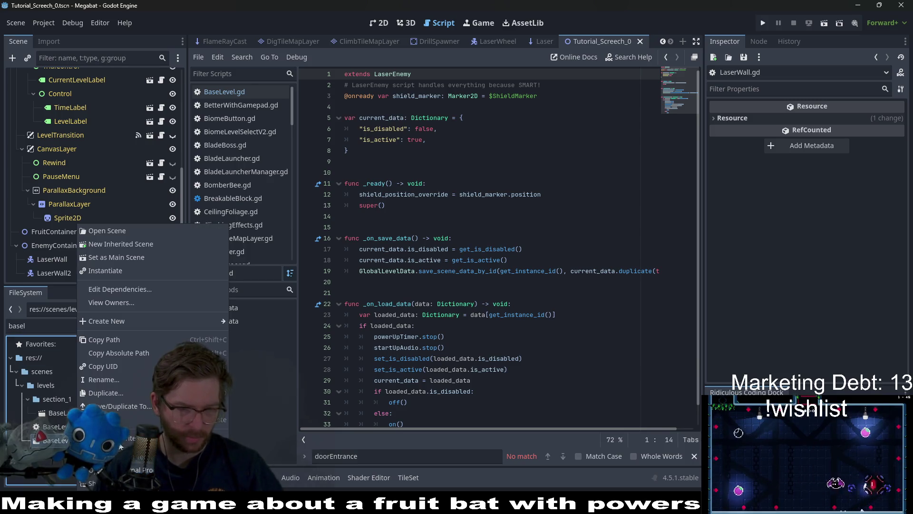
click(106, 393)
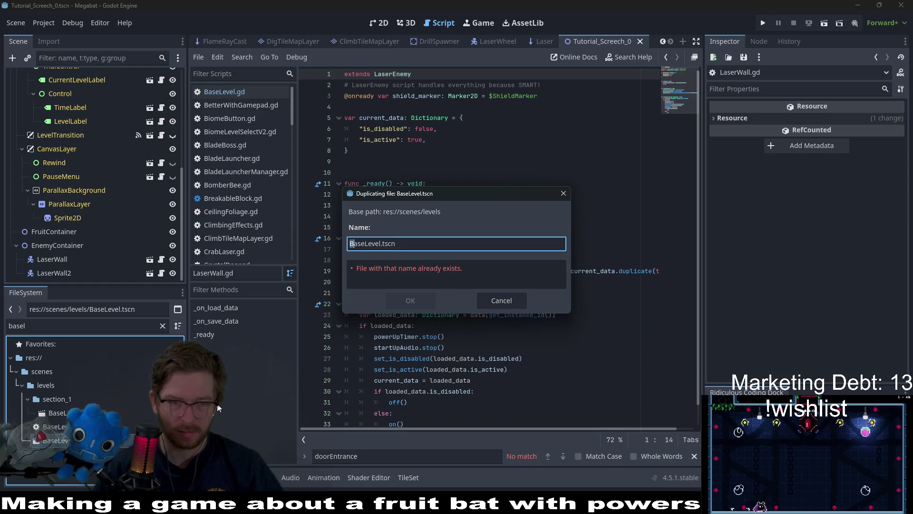
text(Tutorial)
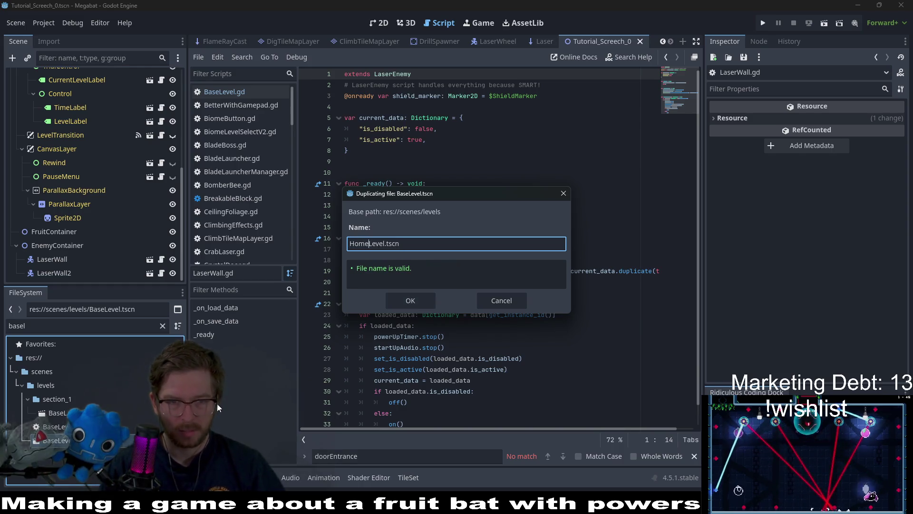
key(Return)
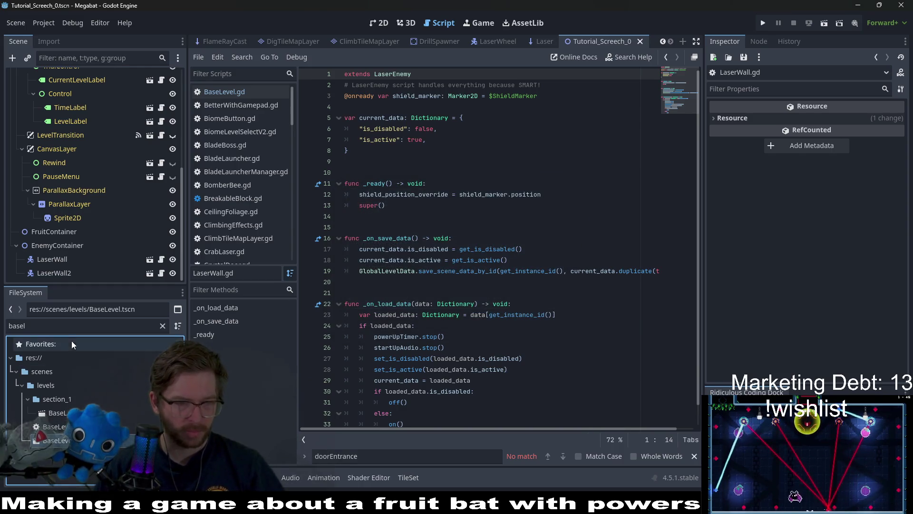
- Move the new HomeLevel.tscn into the levels/home folder
key(ctrl+f)
text(hom)
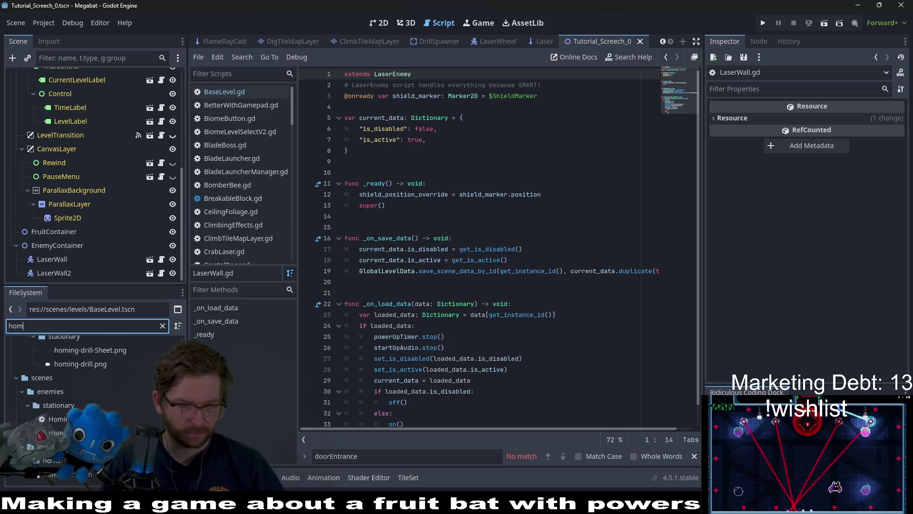
text(eL)
key(Down)
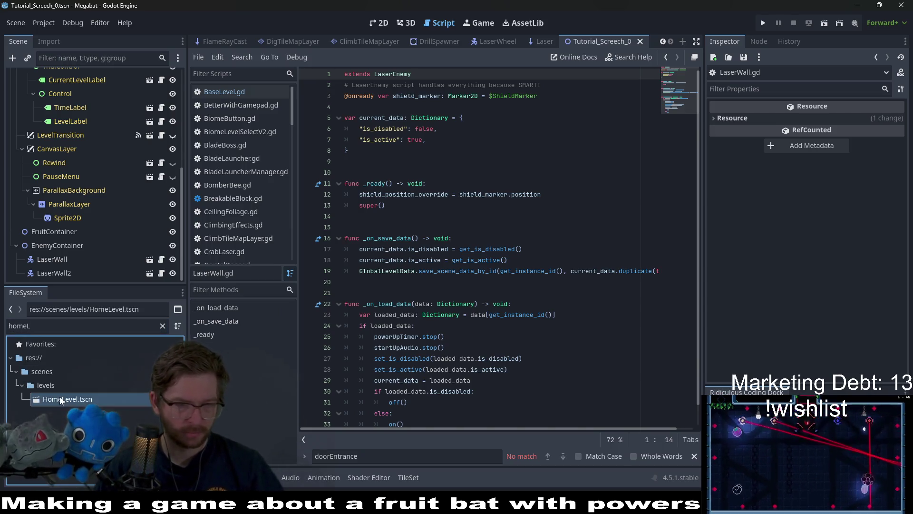
click(162, 326)
mouse_move(67, 476)
mouse_down()
mouse_move(74, 338)
mouse_move(49, 411)
mouse_move(55, 423)
mouse_up()
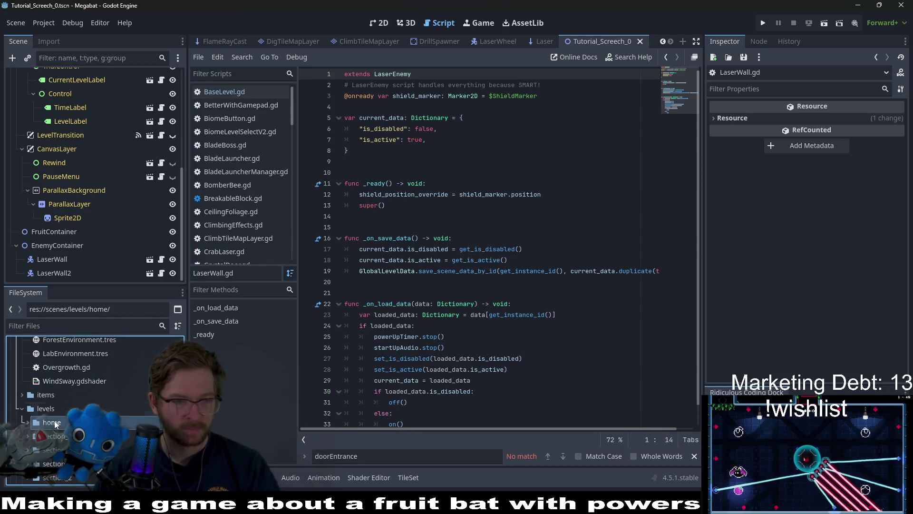
- Open HomeLevel.tscn in the 2D editor and select its BaseLevel root node
click(375, 22)
double_click(57, 436)
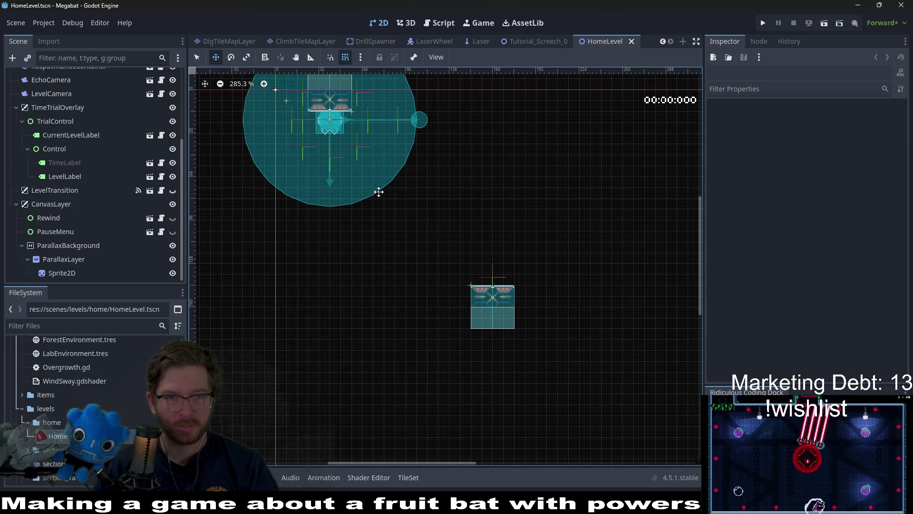
scroll(411, 189, down, 3)
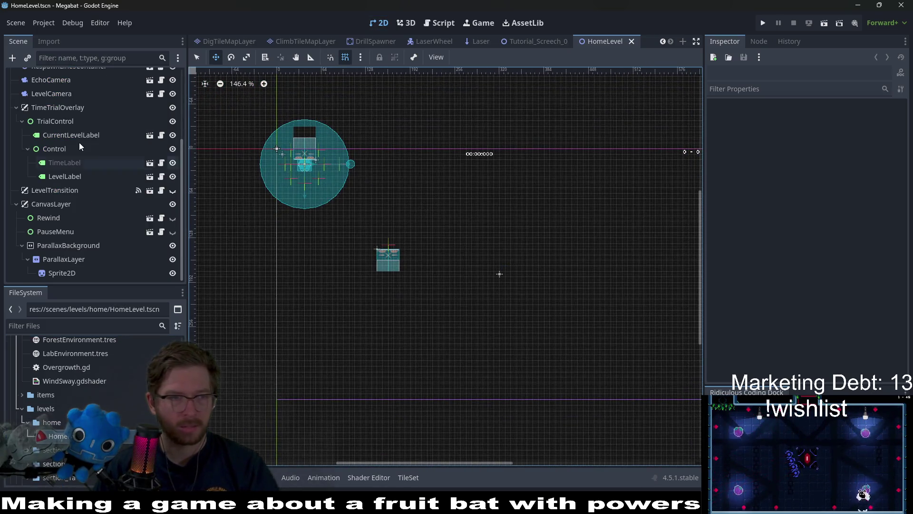
scroll(79, 142, up, 3)
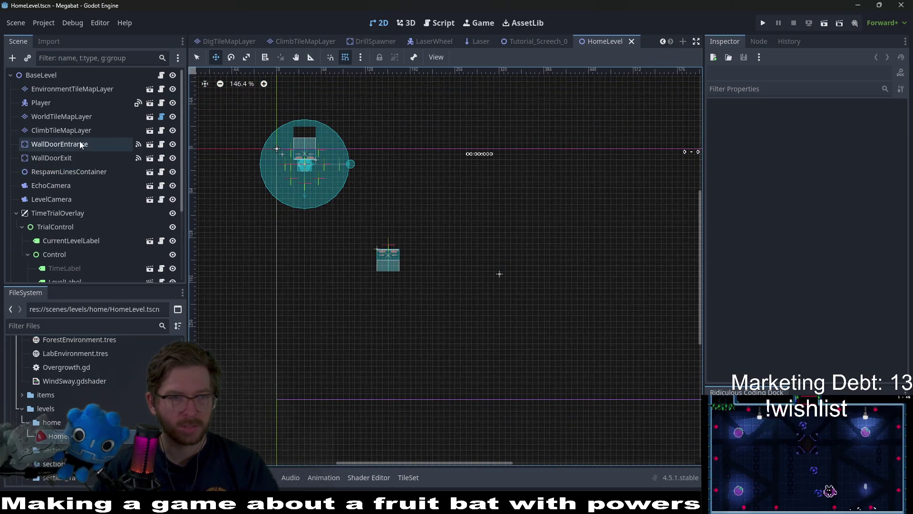
click(48, 77)
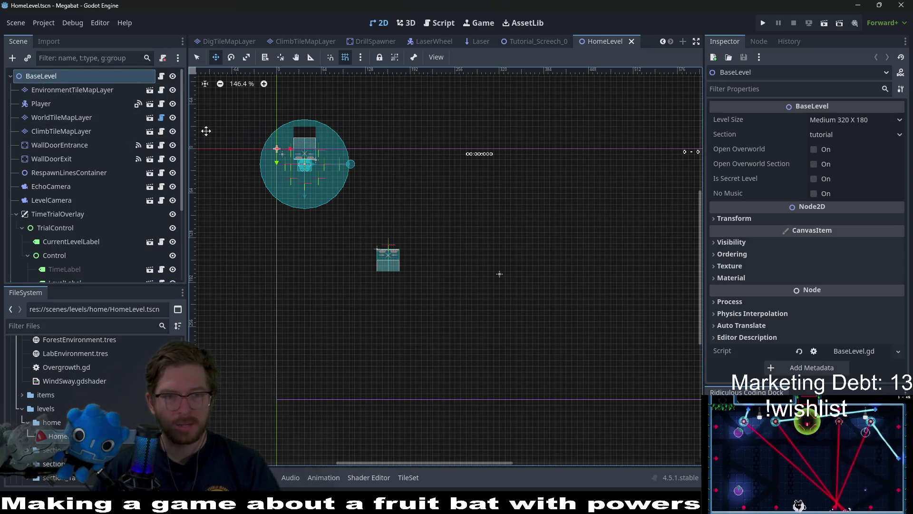
- Detach the root node's script and rename BaseLevel to HomeLevel
click(163, 59)
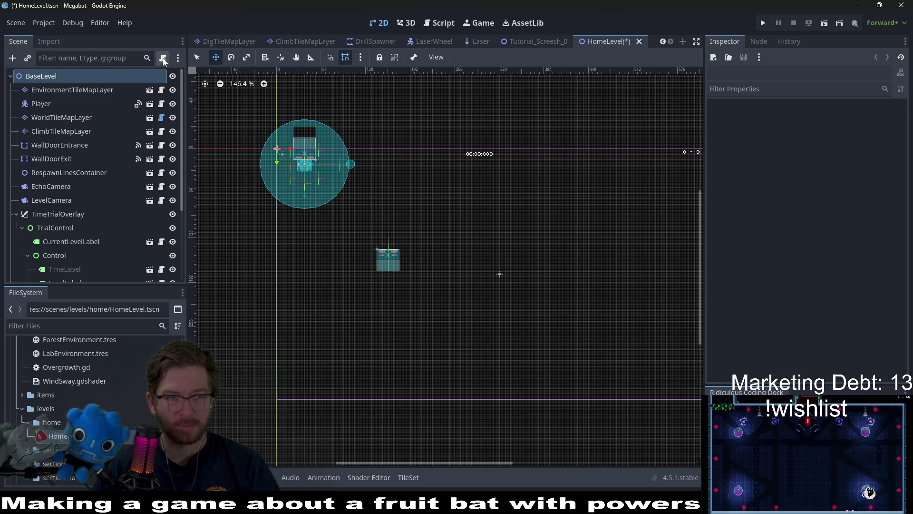
click(45, 76)
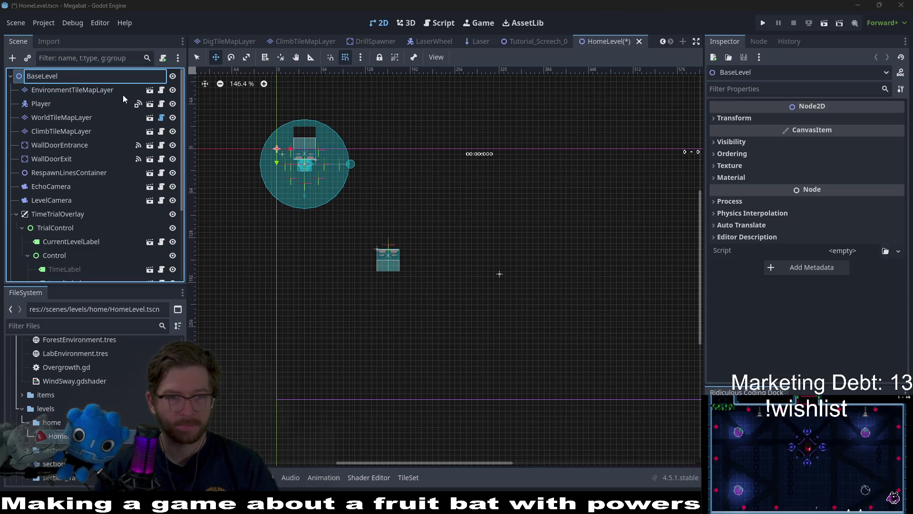
key(BackSpace)
key(BackSpace)
key(BackSpace)
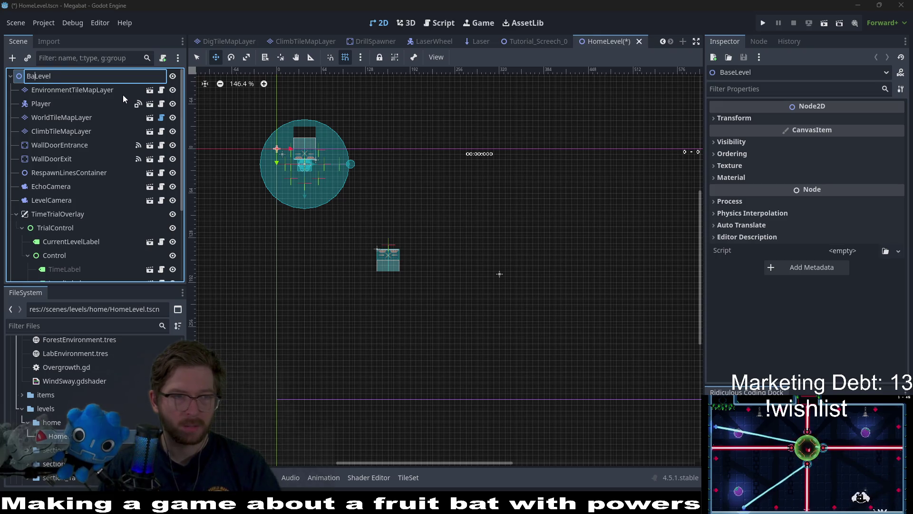
text(Home)
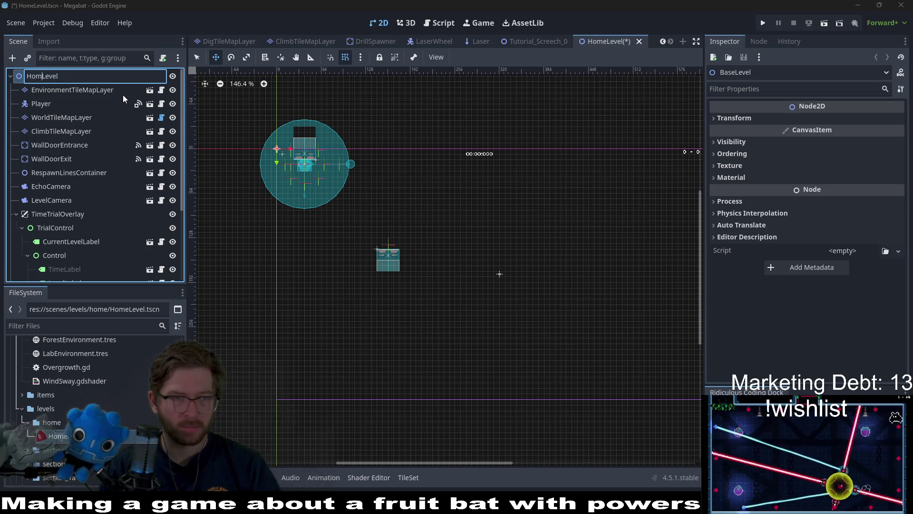
key(Return)
- Delete the WallDoorEntrance and WallDoorExit nodes together
click(65, 144)
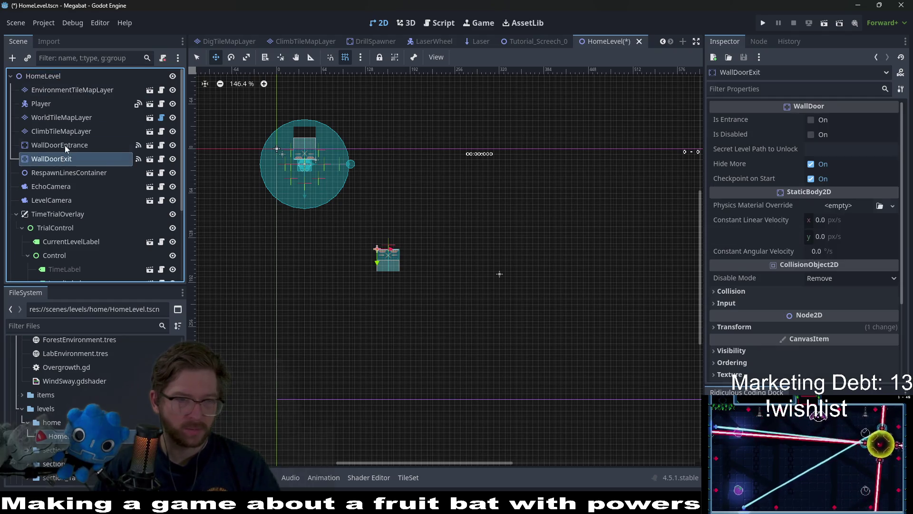
ctrl+click(76, 163)
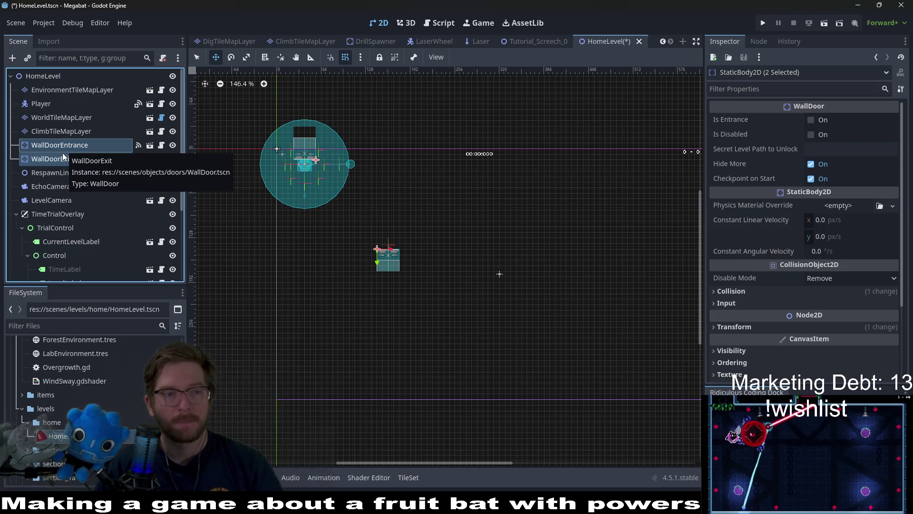
key(Delete)
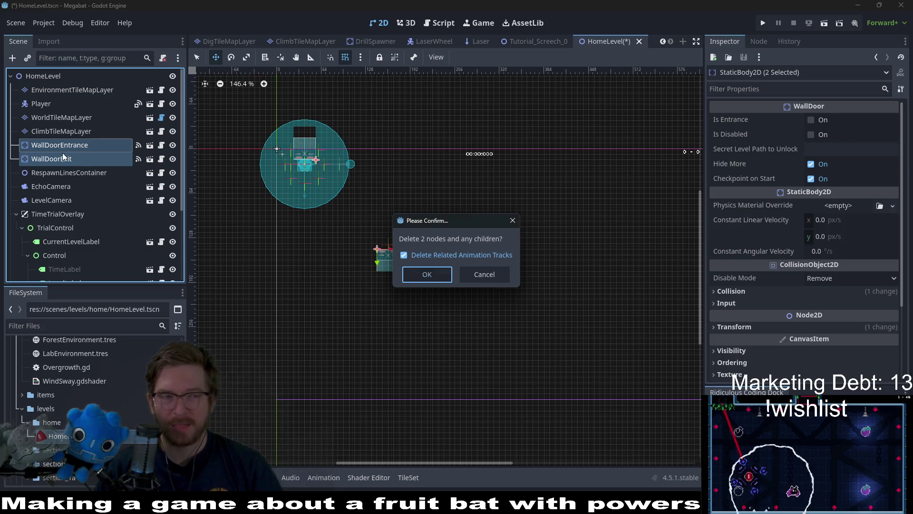
key(Return)
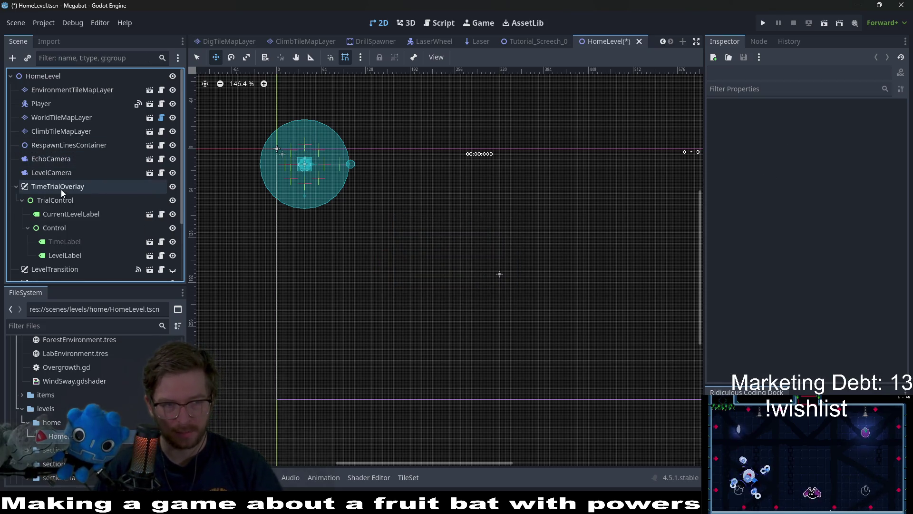
- Delete the TimeTrialOverlay node with its children, then select the remaining canvas nodes
click(83, 184)
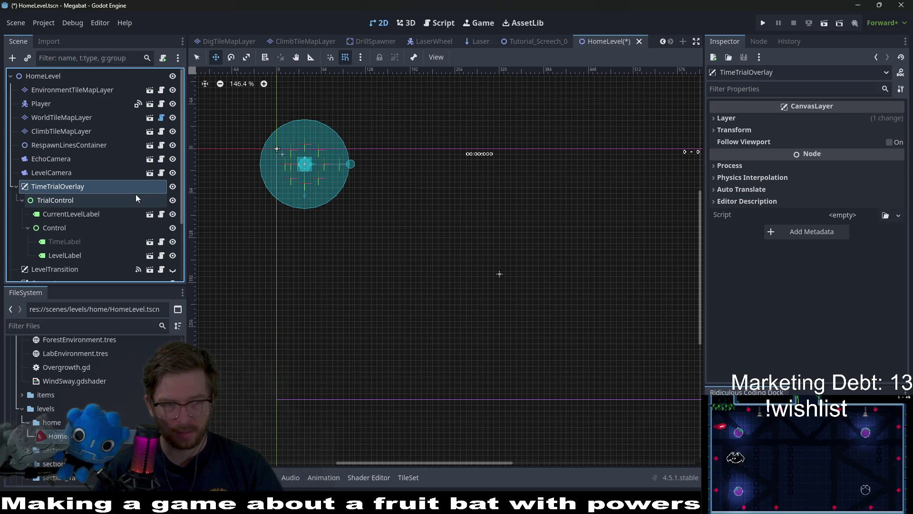
key(Delete)
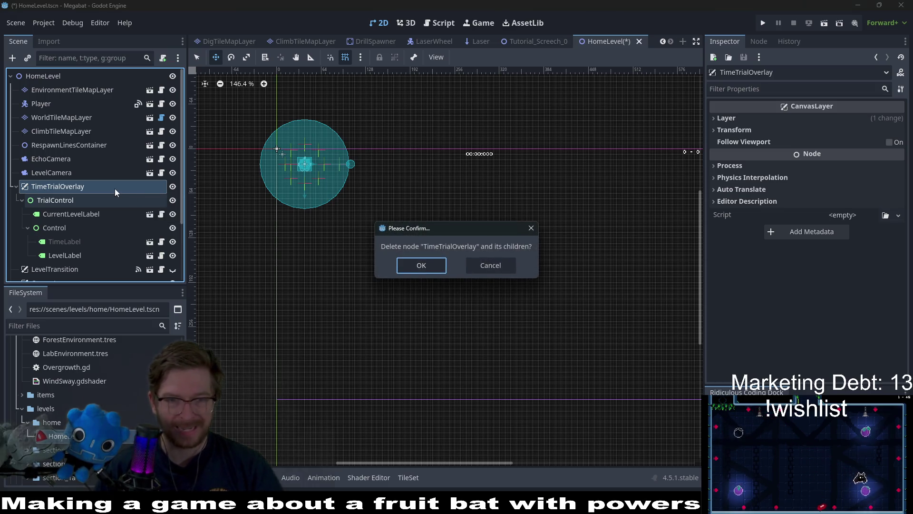
click(421, 265)
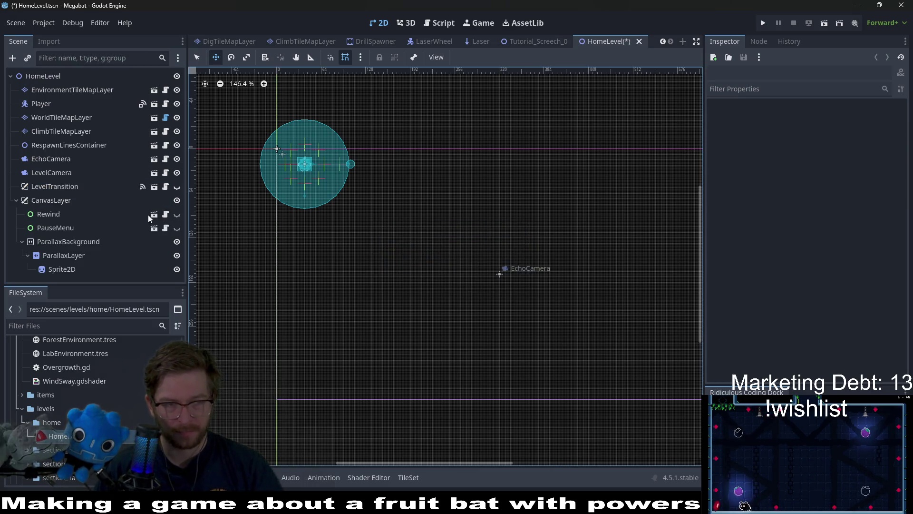
click(93, 199)
click(92, 186)
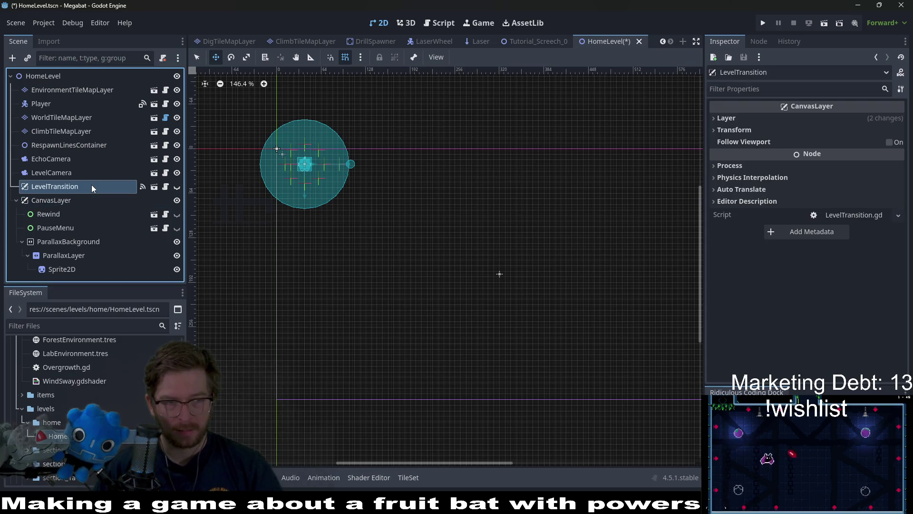
click(88, 201)
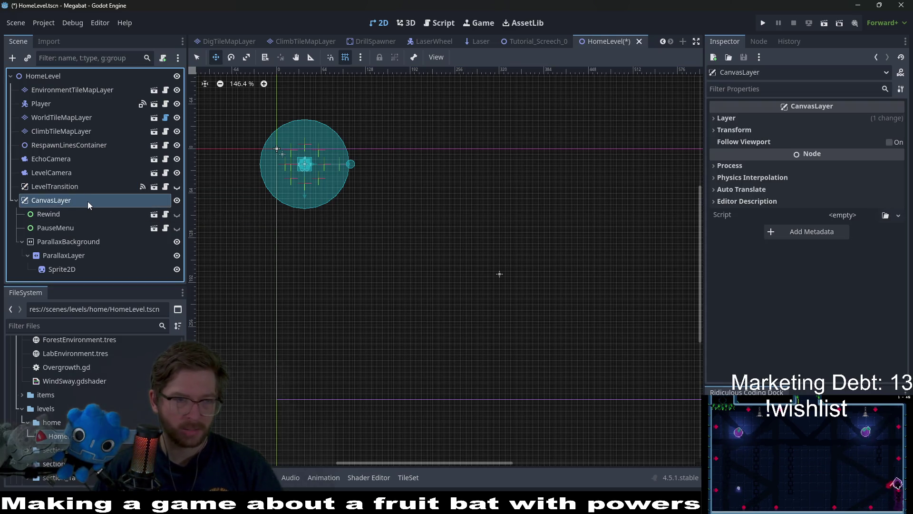
- Disconnect LevelTransition's open_animation_finished, open animation appear and animation_finished signal connections
click(166, 187)
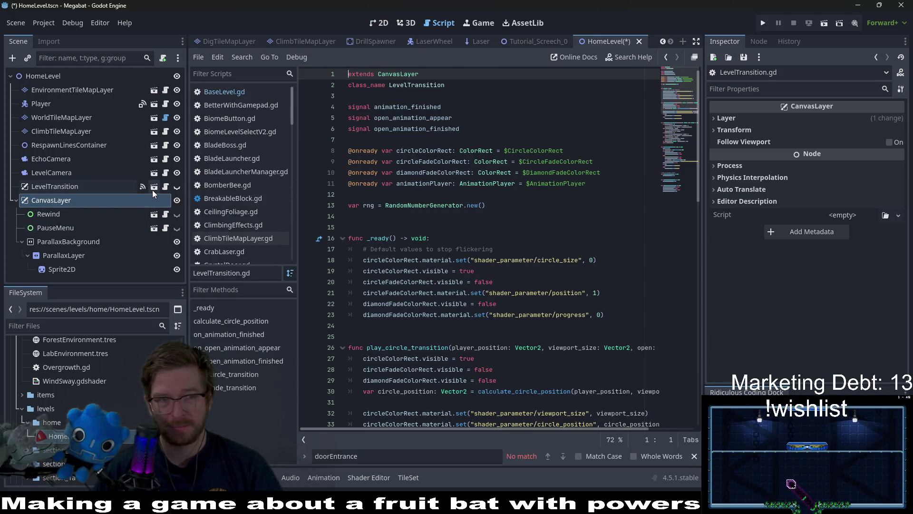
click(144, 188)
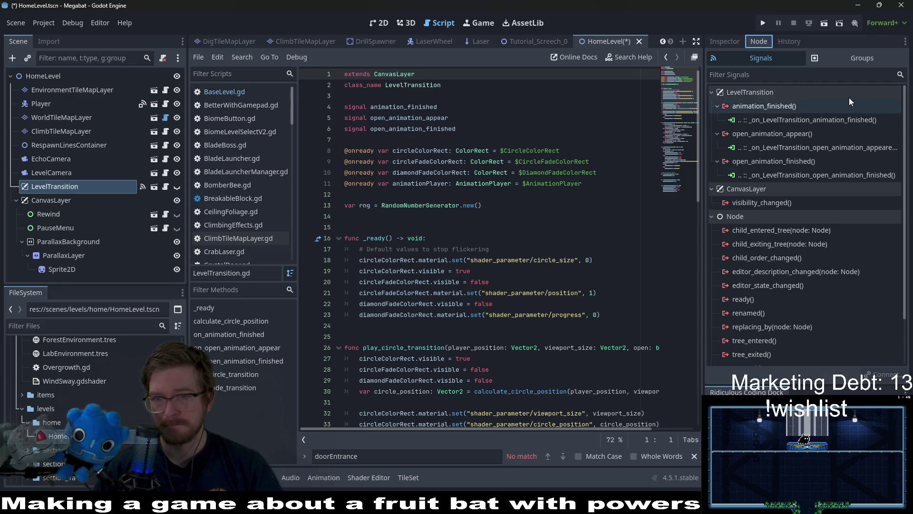
click(834, 147)
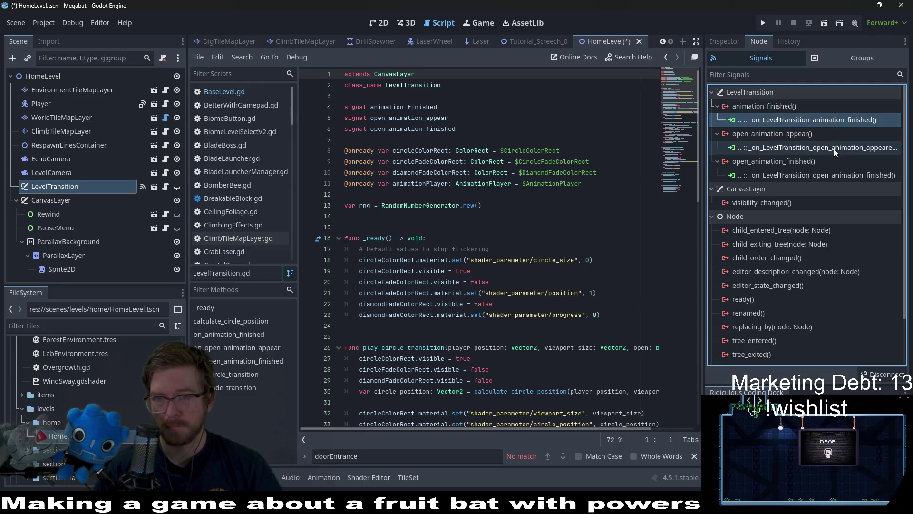
click(819, 174)
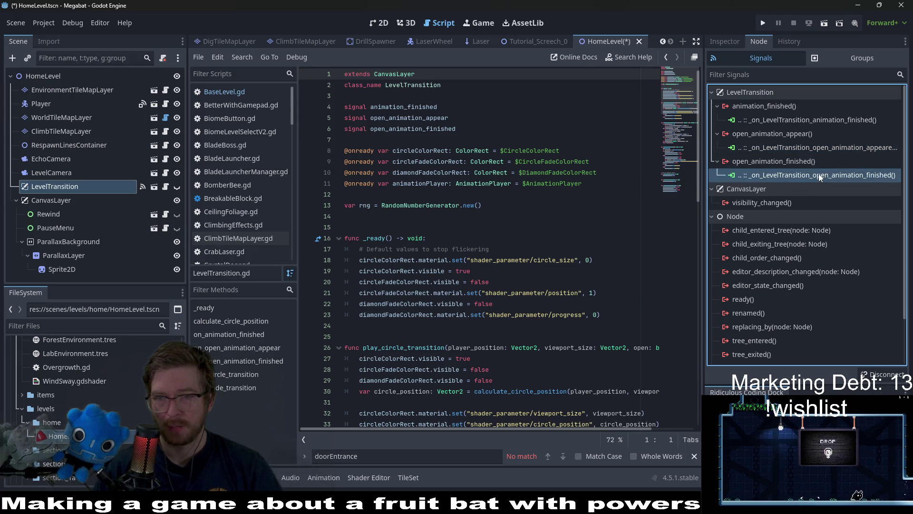
right_click(818, 174)
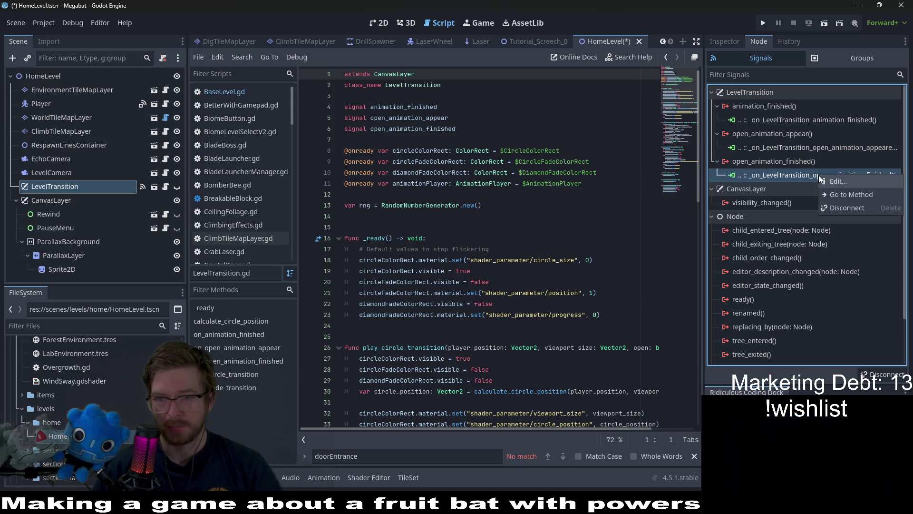
click(841, 206)
click(797, 150)
right_click(799, 152)
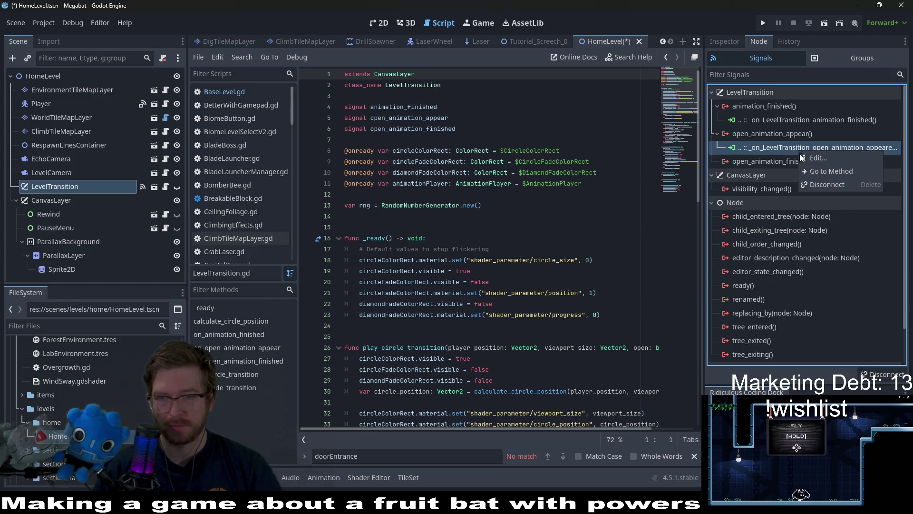
click(820, 185)
click(791, 122)
right_click(790, 124)
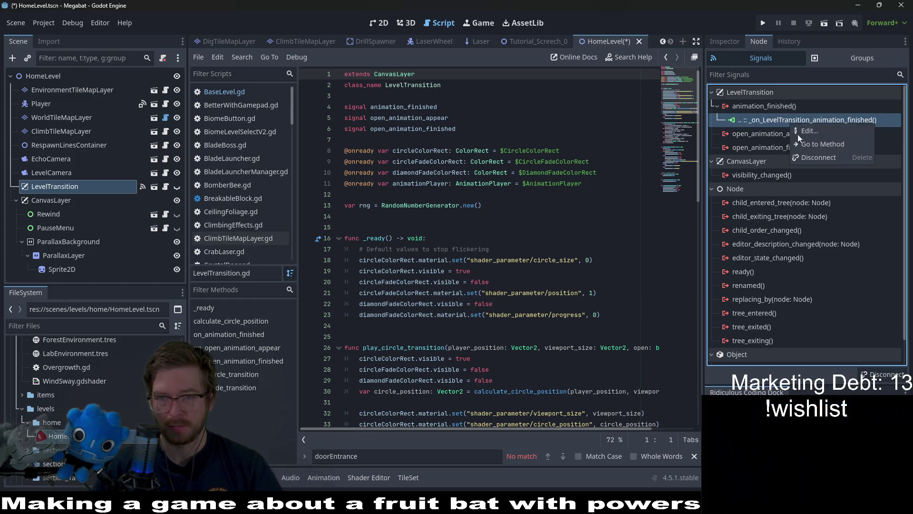
click(813, 160)
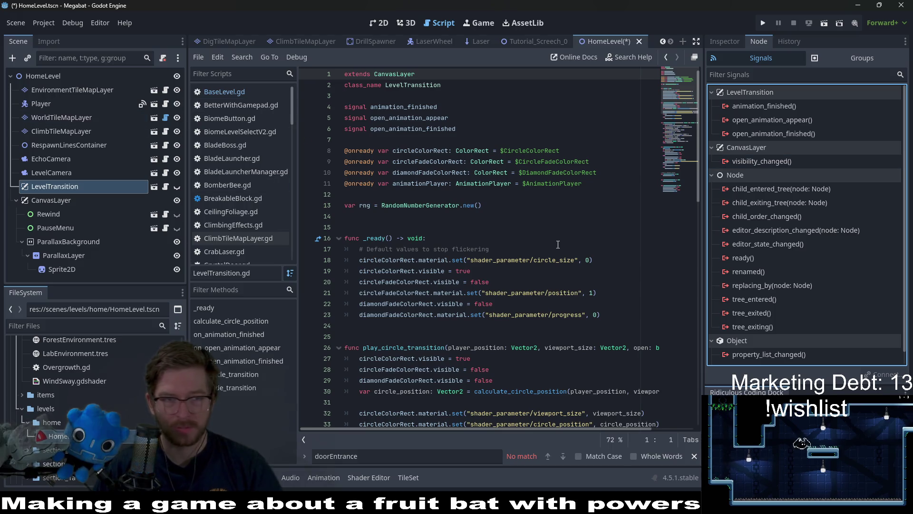
- Check the signals of the other level nodes, then return to the 2D view
click(69, 241)
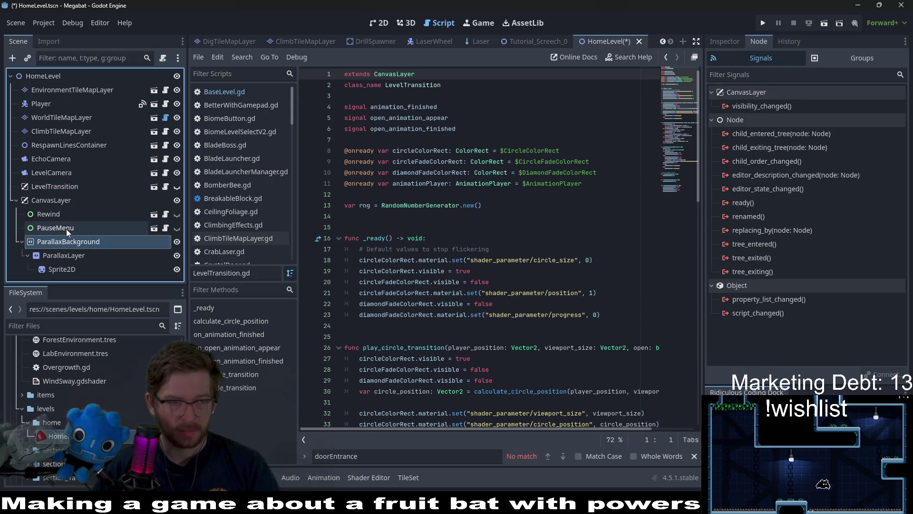
click(67, 230)
click(67, 214)
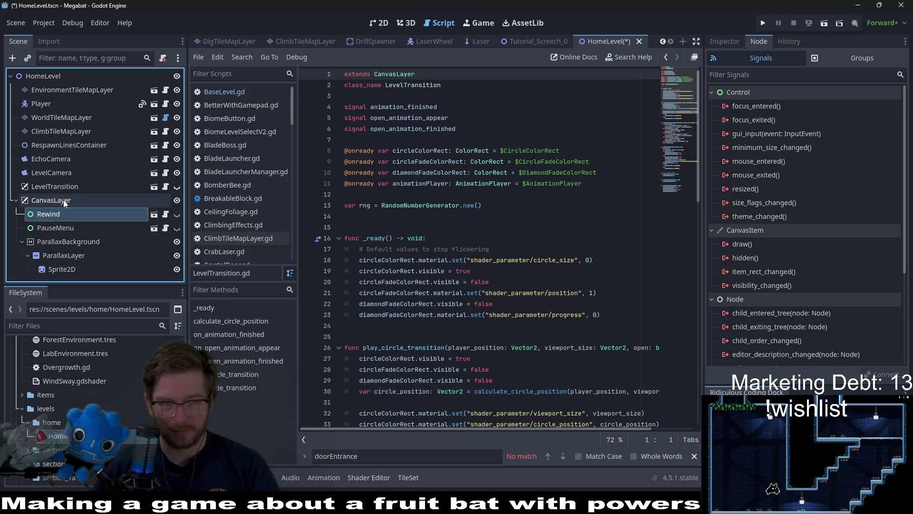
click(64, 200)
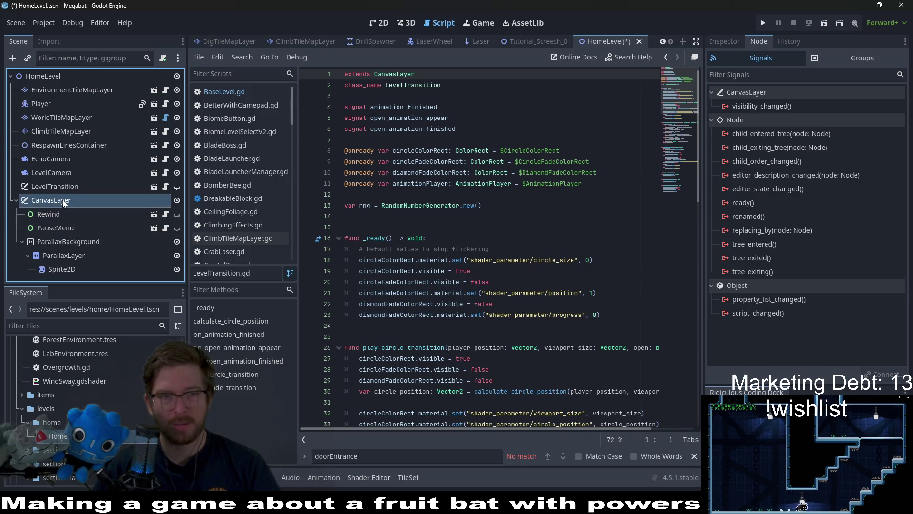
click(42, 186)
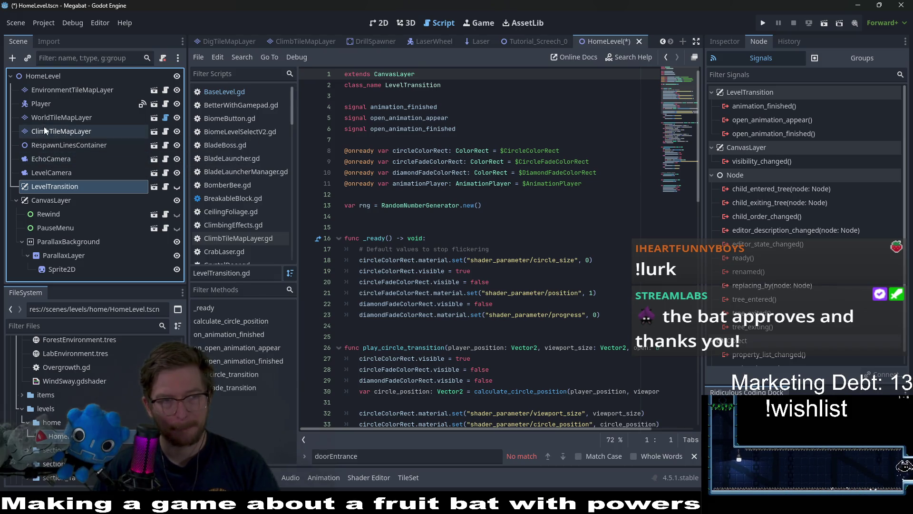
click(92, 135)
click(68, 145)
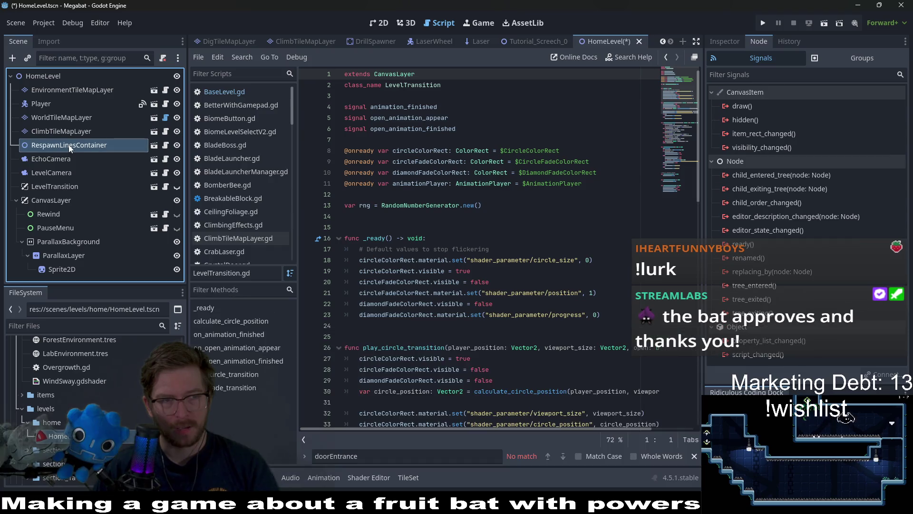
click(62, 119)
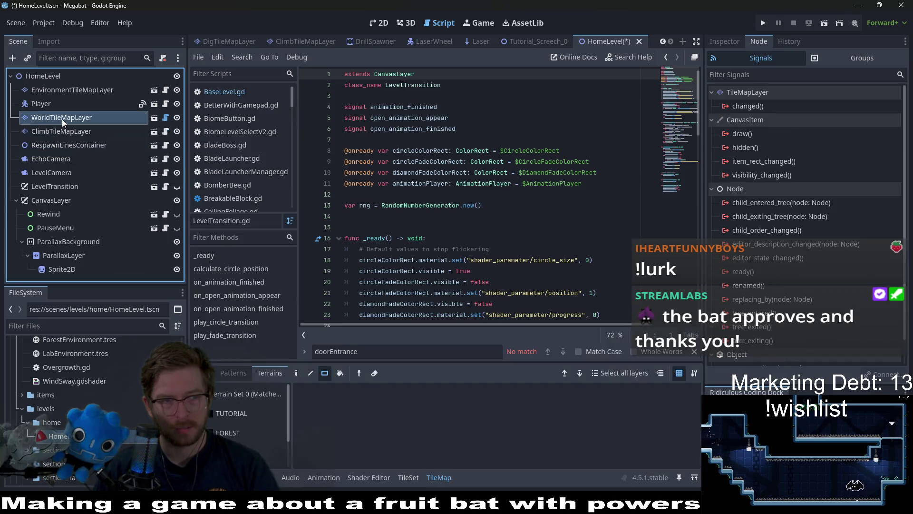
click(78, 268)
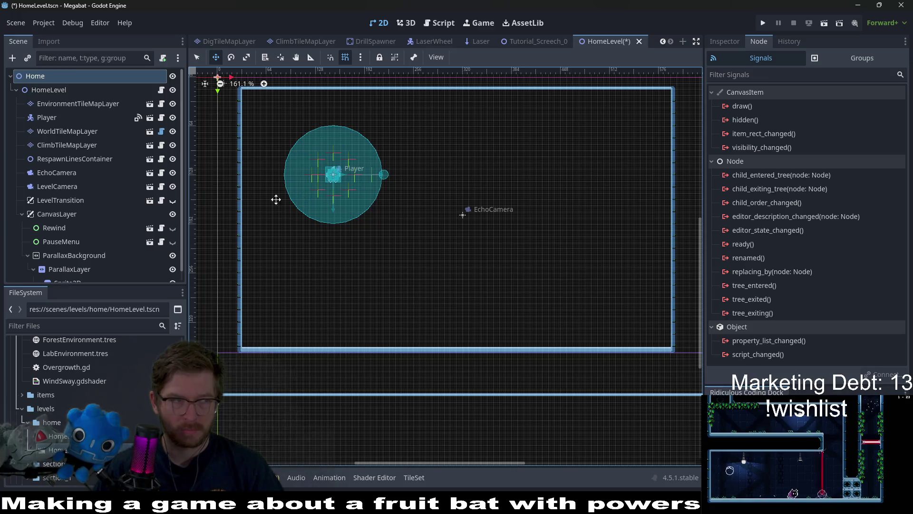
- Add a Node2D child under Home and name it SectionDetector
click(16, 90)
right_click(43, 76)
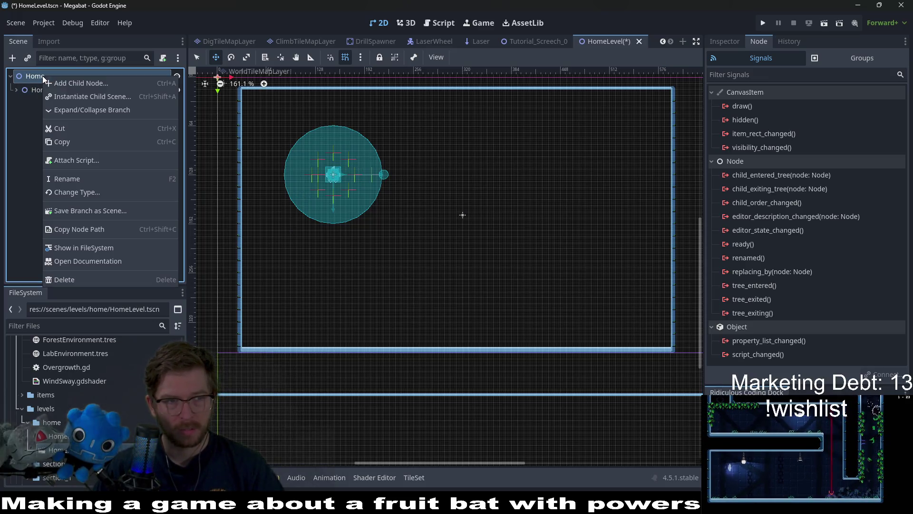
click(80, 83)
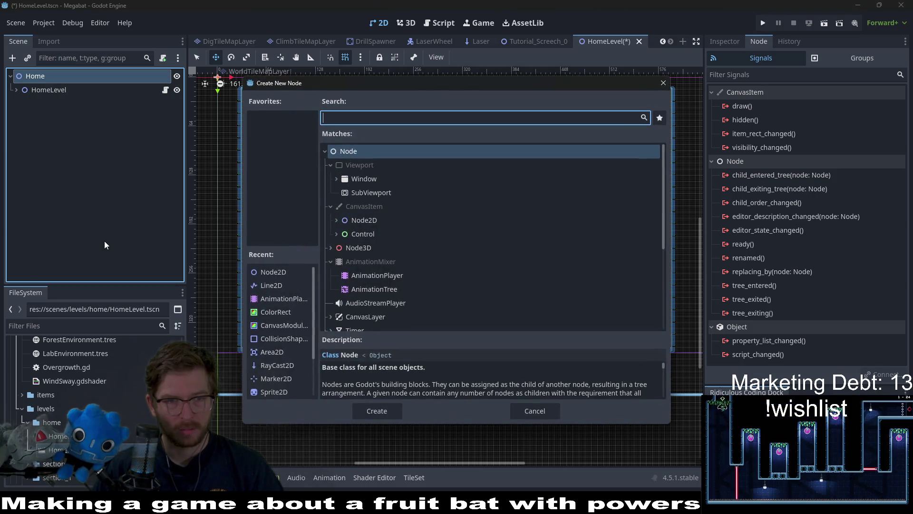
click(375, 221)
key(Return)
click(50, 106)
text(SectionDeteec)
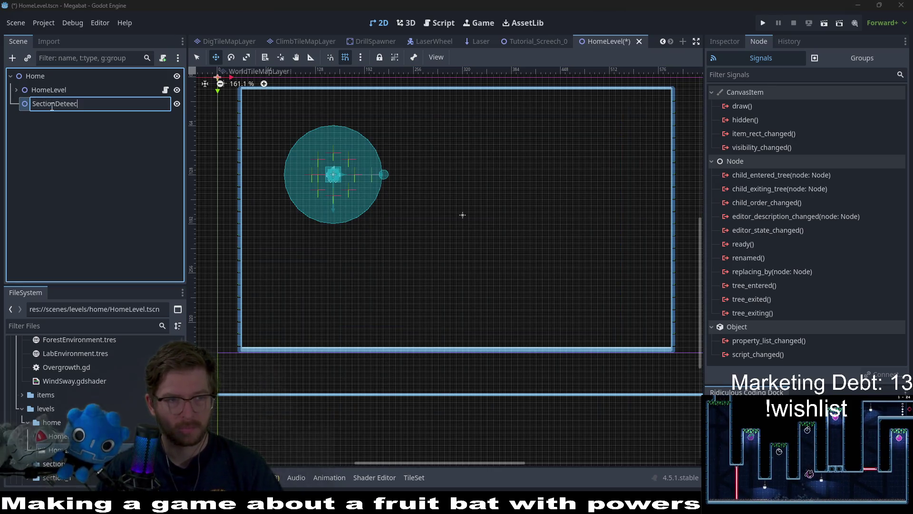
key(BackSpace)
key(BackSpace)
text(ctor)
key(Return)
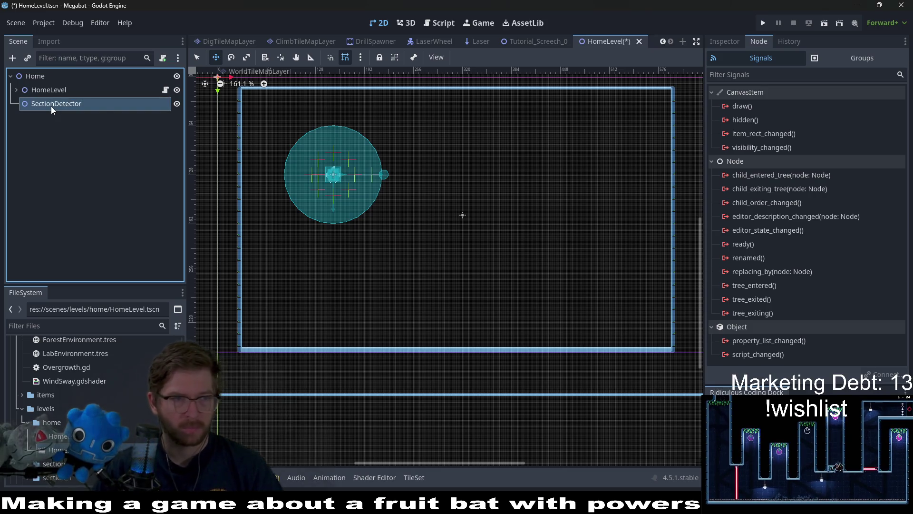
- Save the HomeLevel scene and run it as the current scene
click(17, 90)
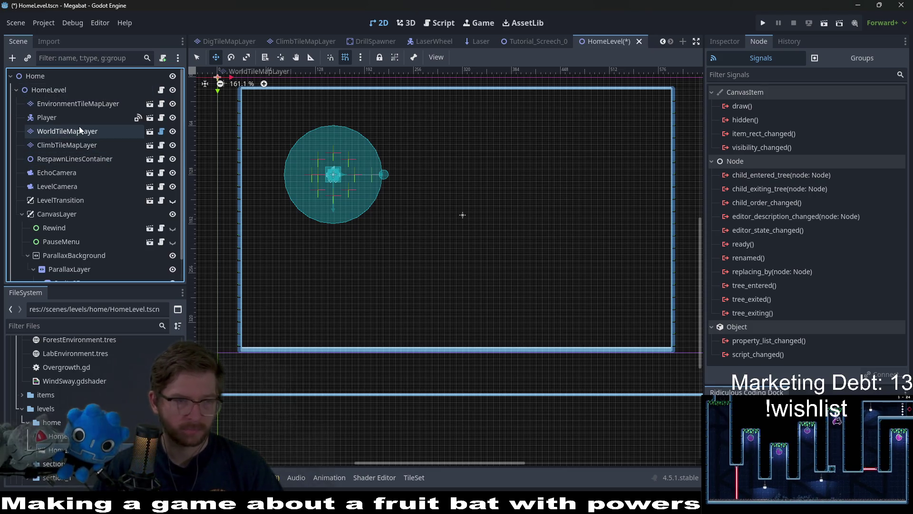
scroll(64, 165, down, 2)
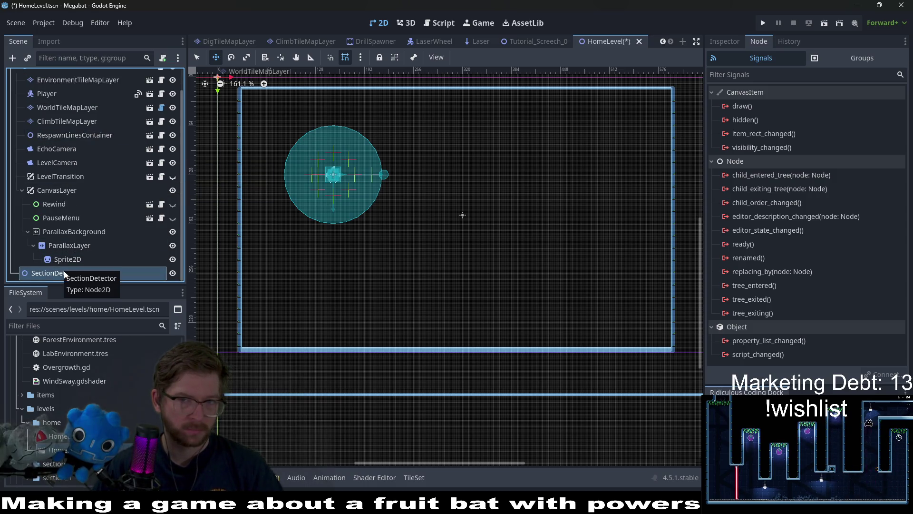
scroll(79, 233, up, 2)
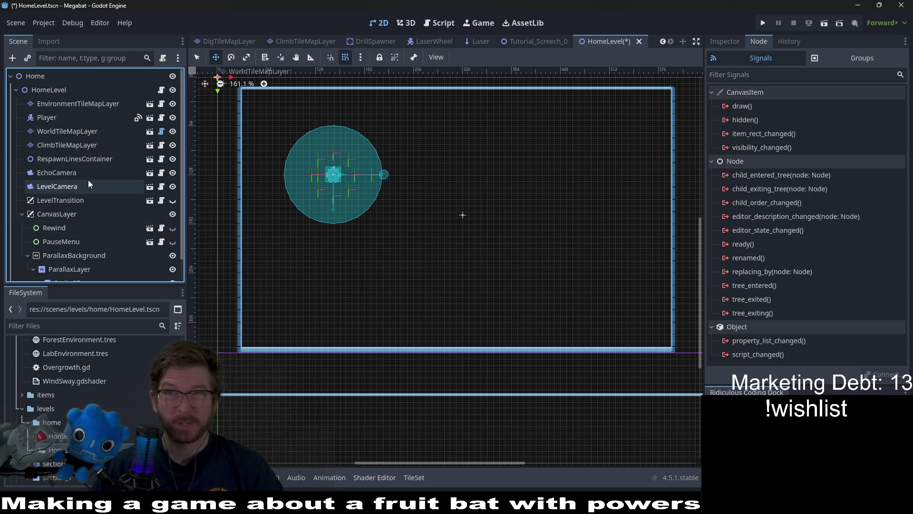
click(161, 90)
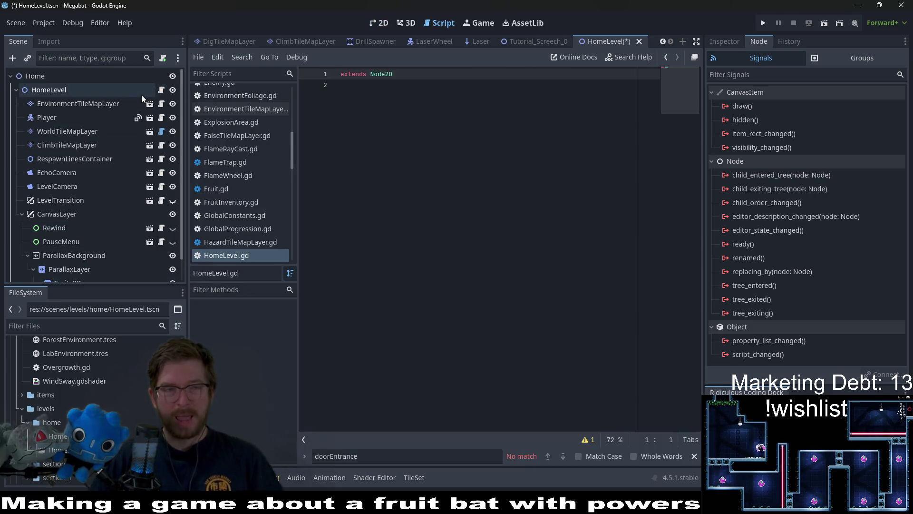
key(ctrl+s)
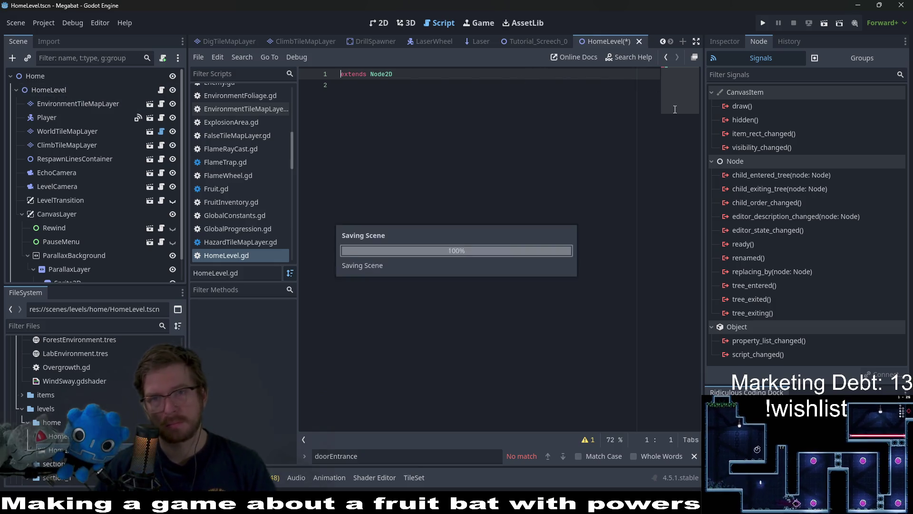
click(824, 25)
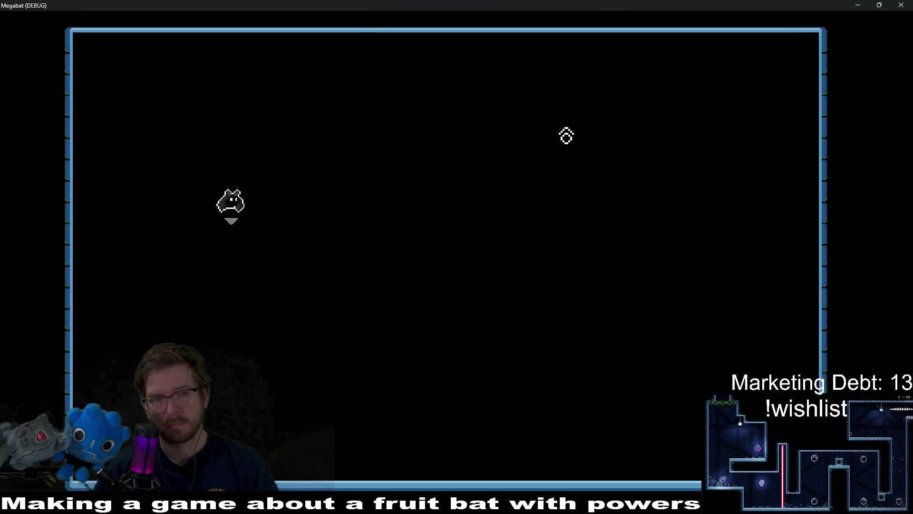
- Steer the bat briefly in the running game, then close the game window
key(Right)
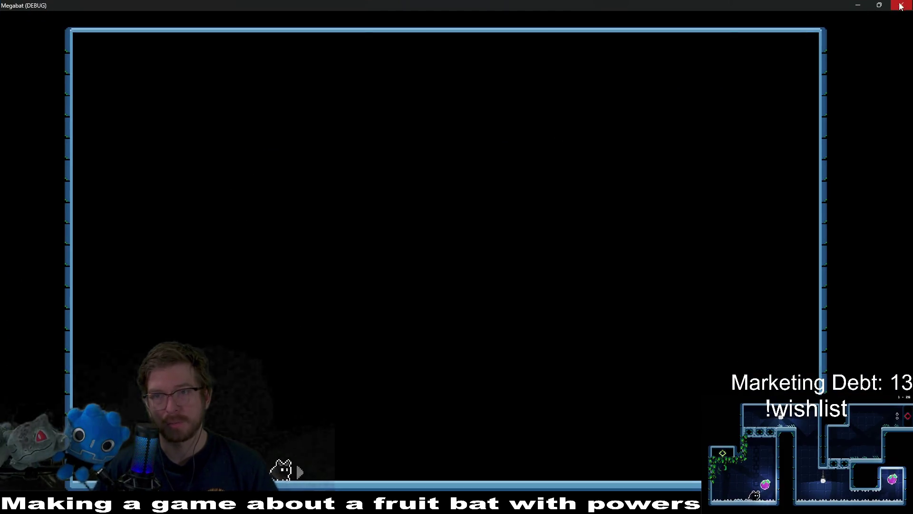
click(900, 6)
click(597, 172)
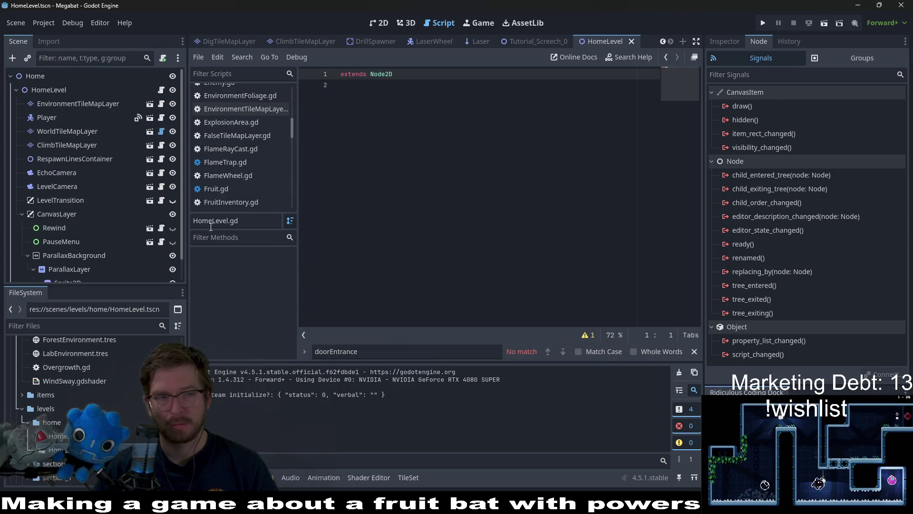
- Select SectionDetector and choose Instantiate Child Scene for it
key(ctrl+v)
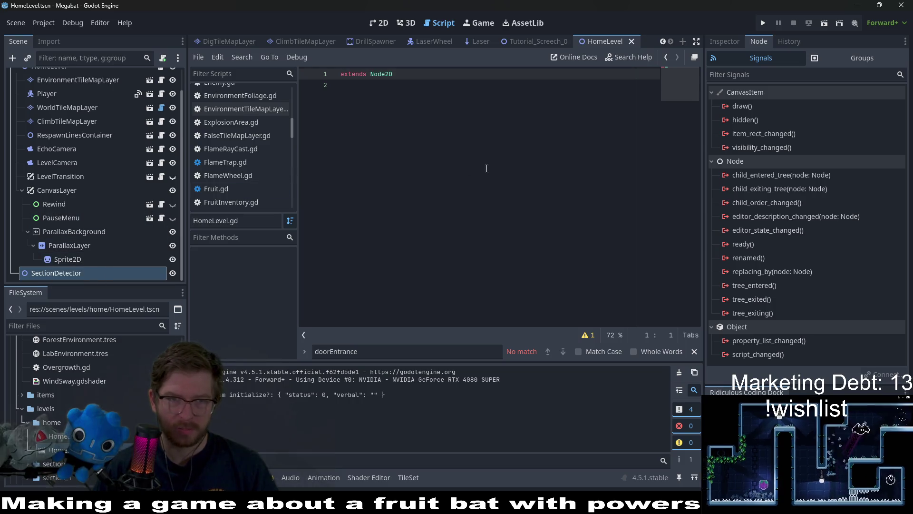
click(482, 189)
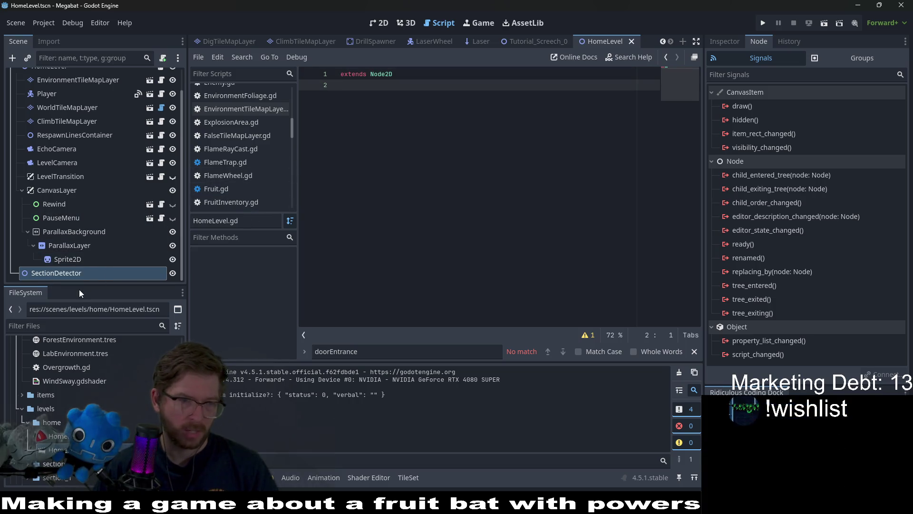
right_click(47, 275)
click(93, 215)
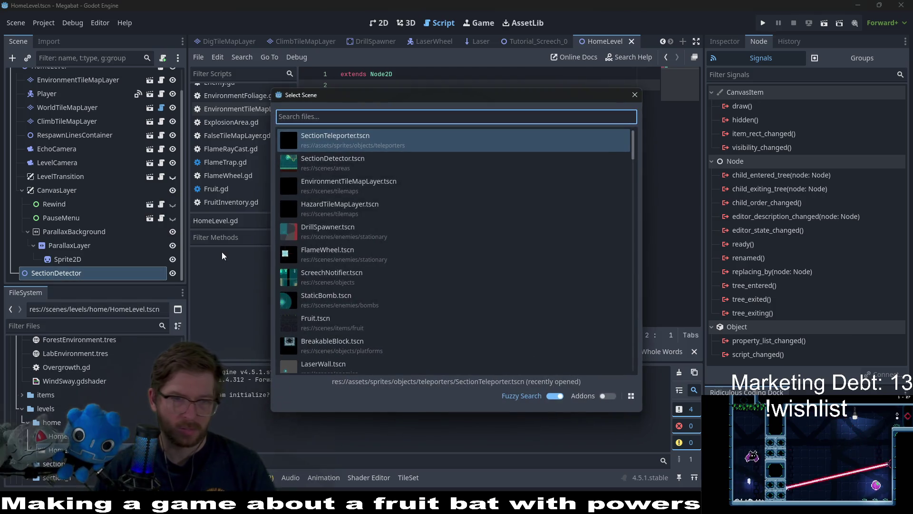
- Instance SectionDetector.tscn and drag its area into the room's top-left
text(sectiond)
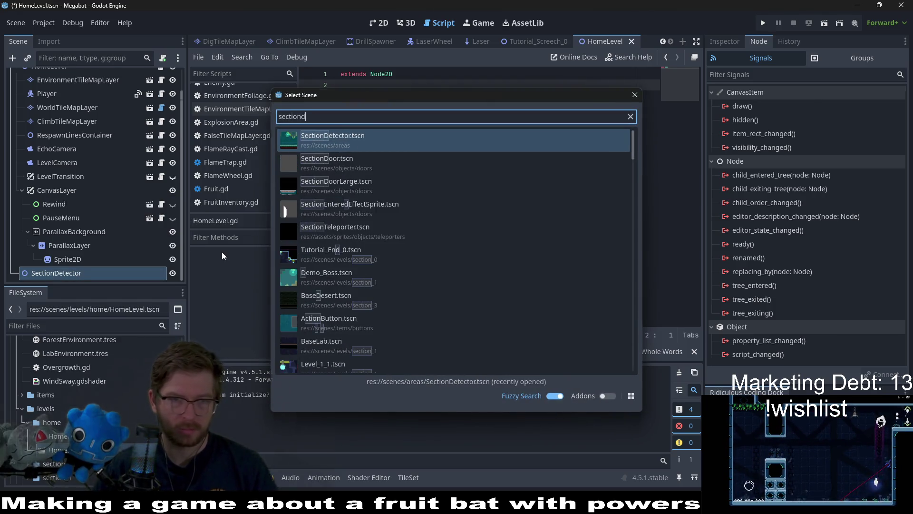
key(Return)
click(376, 23)
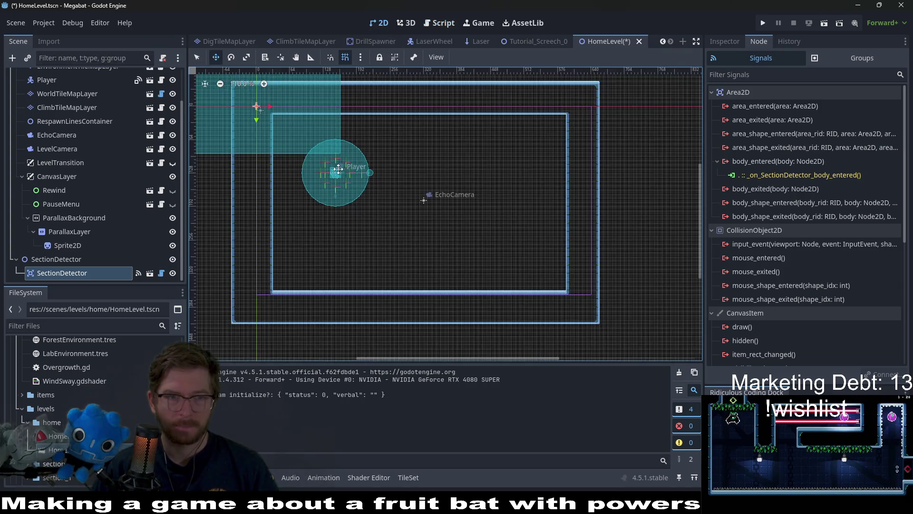
scroll(338, 169, up, 2)
scroll(338, 169, left, 5)
mouse_move(342, 141)
mouse_down()
mouse_move(417, 200)
mouse_move(426, 188)
mouse_up()
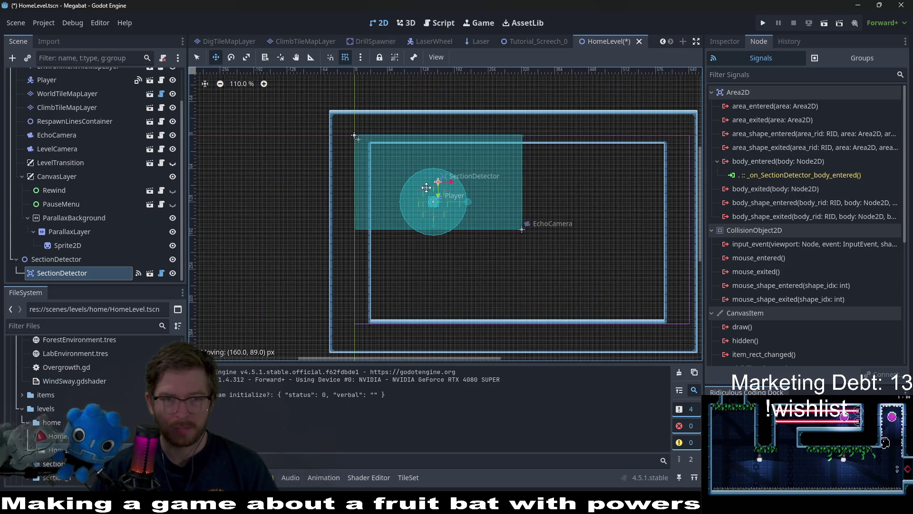
- Select the Player and drag it up and to the right
scroll(354, 161, up, 4)
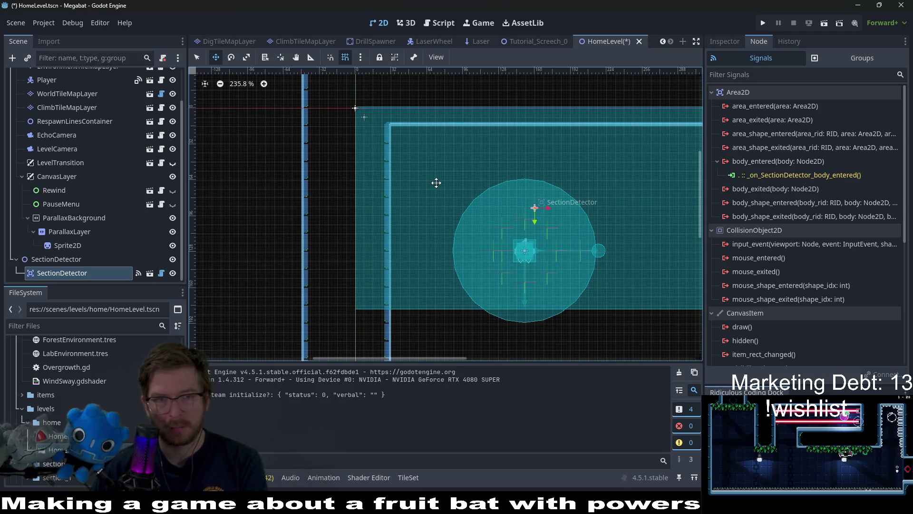
scroll(436, 182, down, 3)
scroll(513, 246, right, 2)
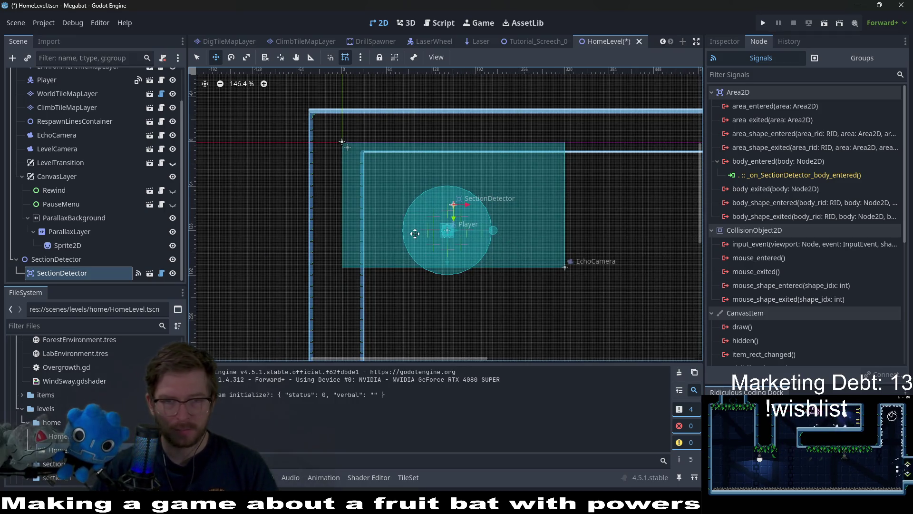
scroll(104, 163, up, 3)
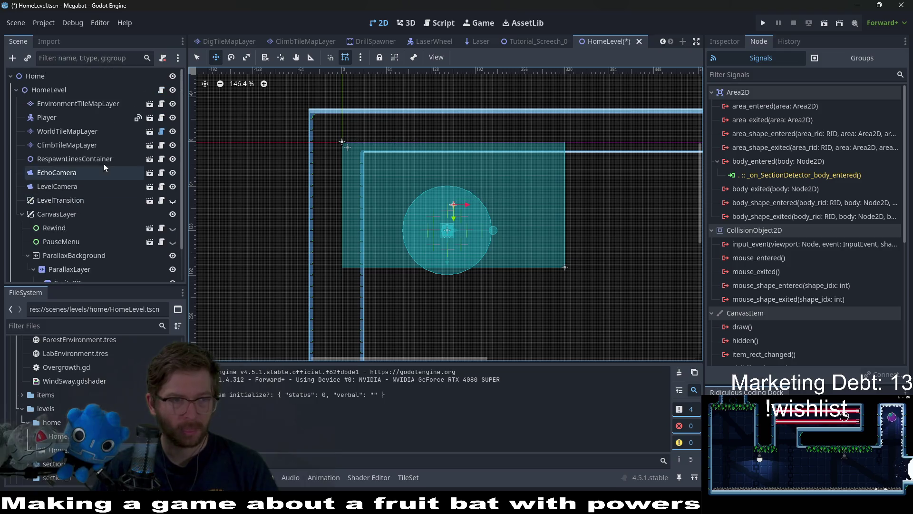
scroll(95, 216, down, 3)
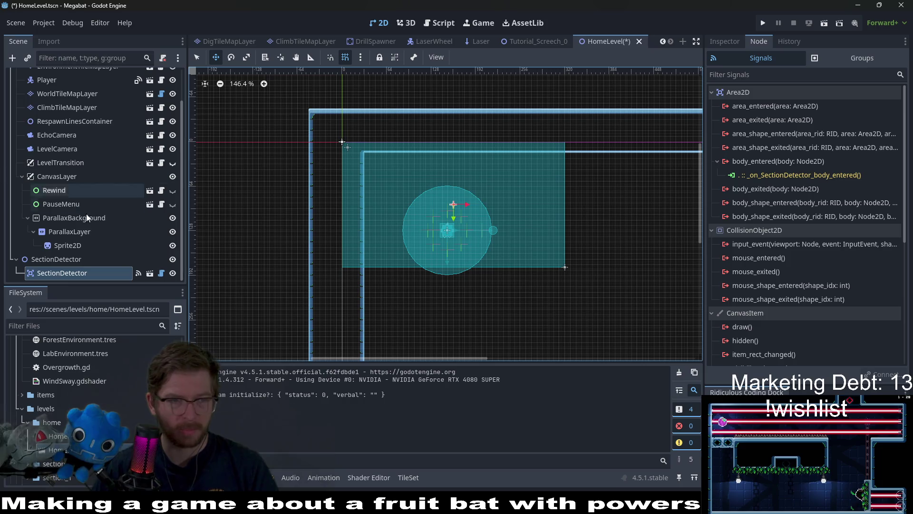
scroll(87, 213, up, 3)
click(56, 117)
drag(457, 236, 484, 185)
- Duplicate the SectionDetector node
scroll(70, 218, down, 3)
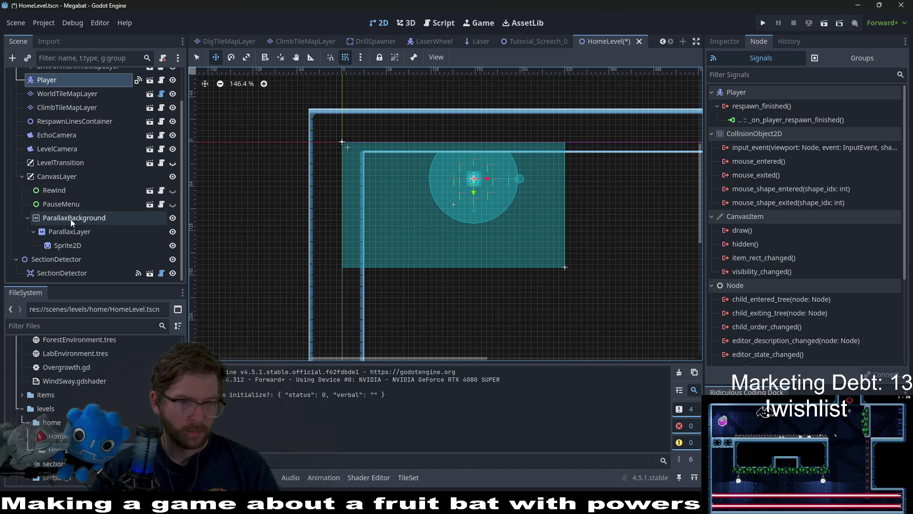
click(59, 258)
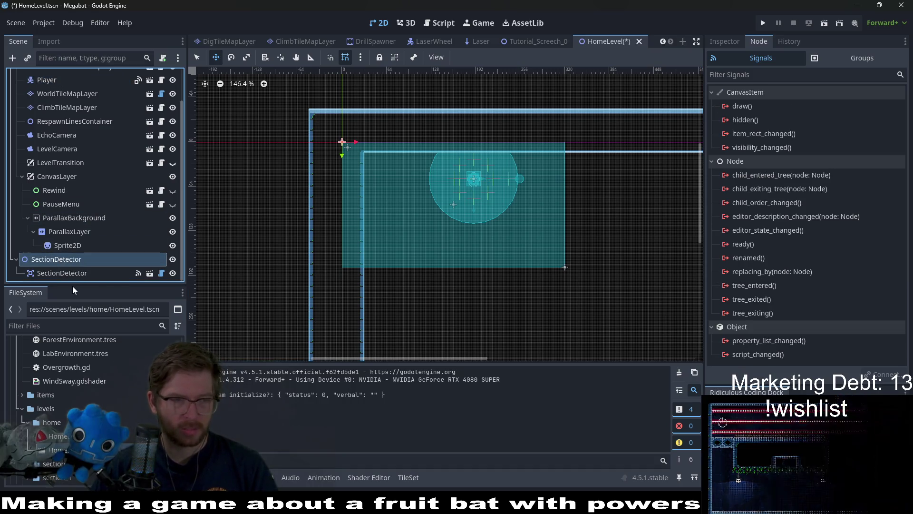
key(ctrl+d)
- Delete the duplicate's child detector and rename SectionDetector2 to TeleporterContainer
click(61, 275)
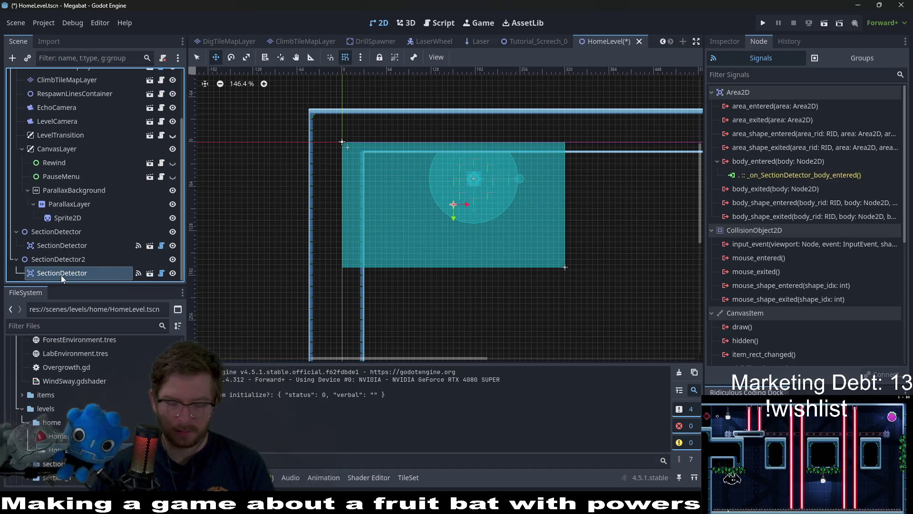
key(Delete)
key(Return)
click(61, 275)
click(62, 275)
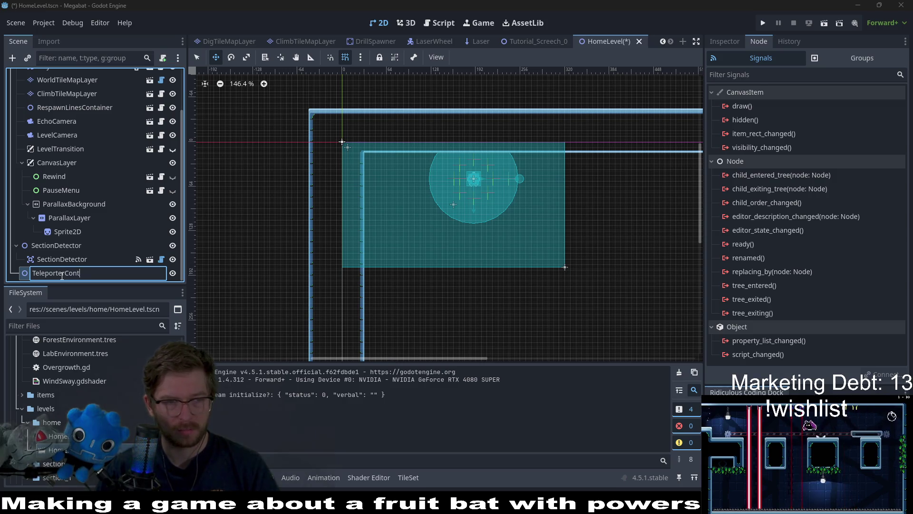
text(ainer)
key(Return)
- Instance the SectionTeleporter scene under TeleporterContainer and drag it inside the room
right_click(61, 275)
click(117, 217)
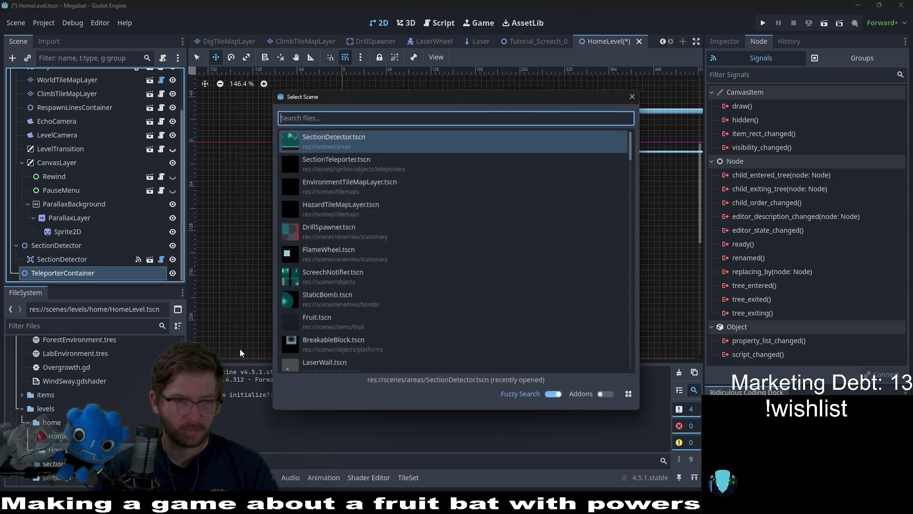
text(tele)
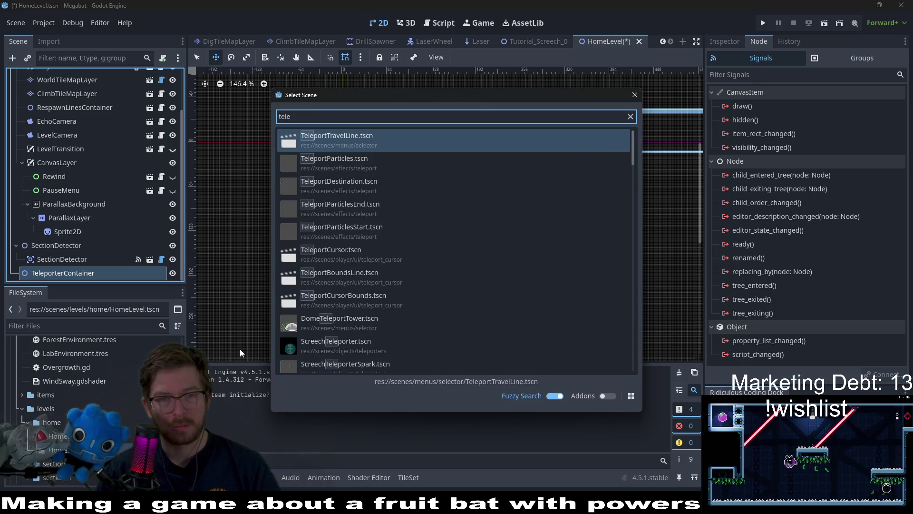
key(BackSpace)
key(BackSpace)
key(BackSpace)
text(s)
text(ectiontel)
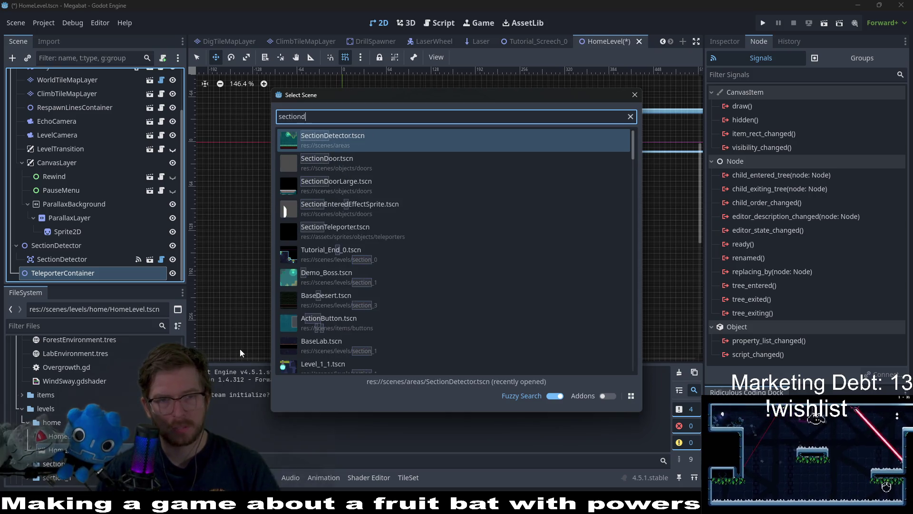
key(Return)
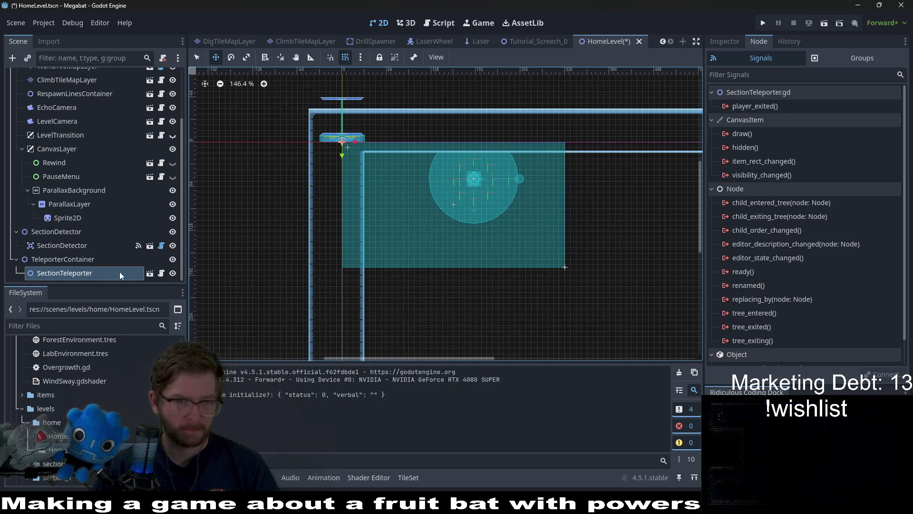
mouse_move(359, 160)
mouse_down()
mouse_move(412, 273)
mouse_move(413, 257)
mouse_up()
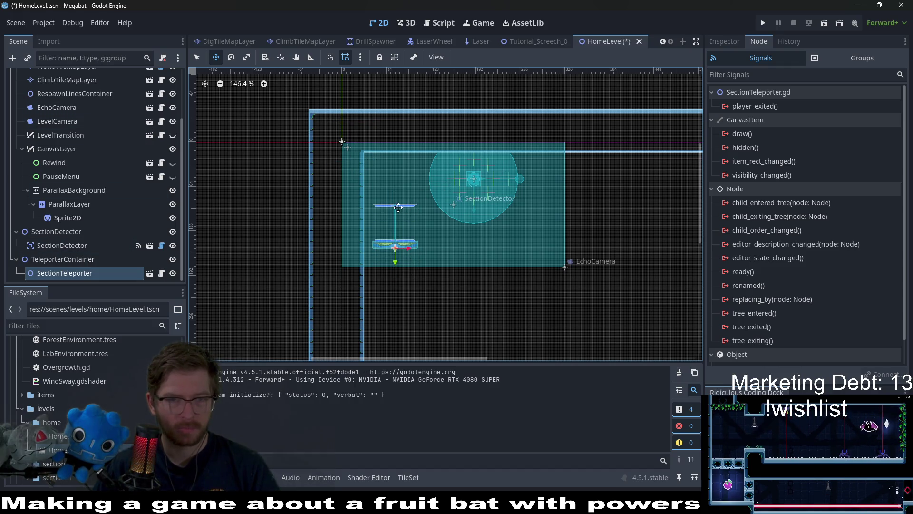
scroll(110, 132, up, 5)
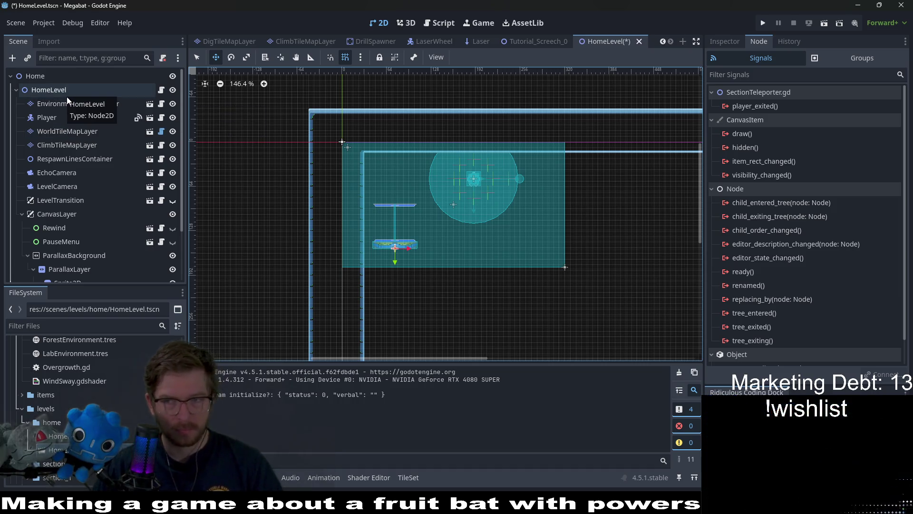
- Paint a rectangle of TUTORIAL terrain wall tiles on WorldTileMapLayer
click(62, 133)
click(234, 432)
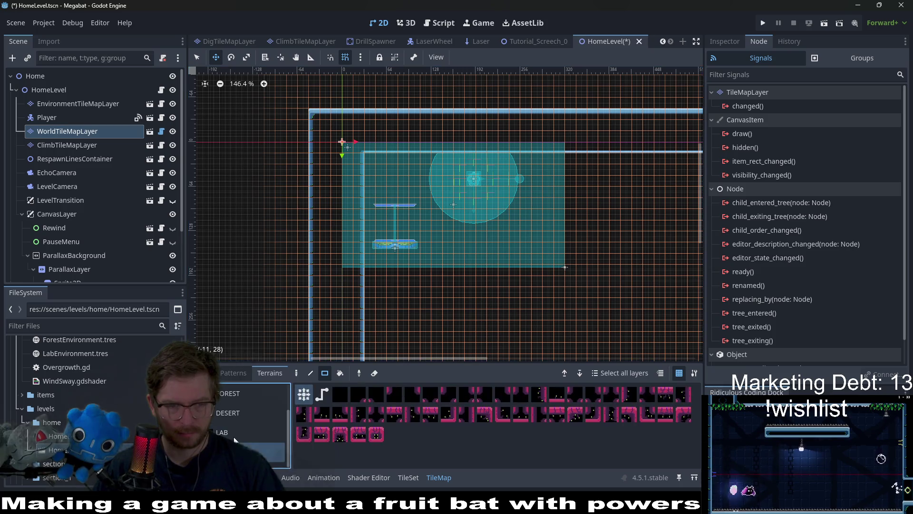
scroll(256, 404, up, 2)
click(243, 413)
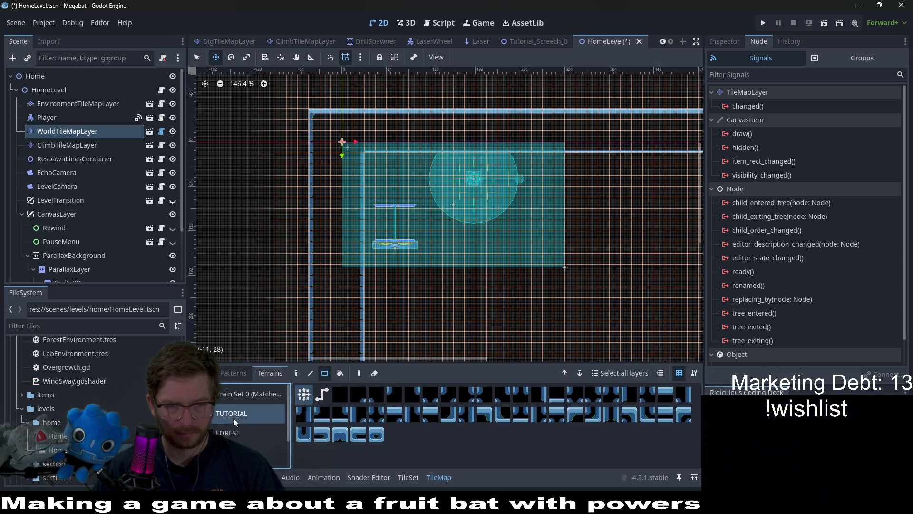
click(325, 373)
scroll(356, 244, down, 3)
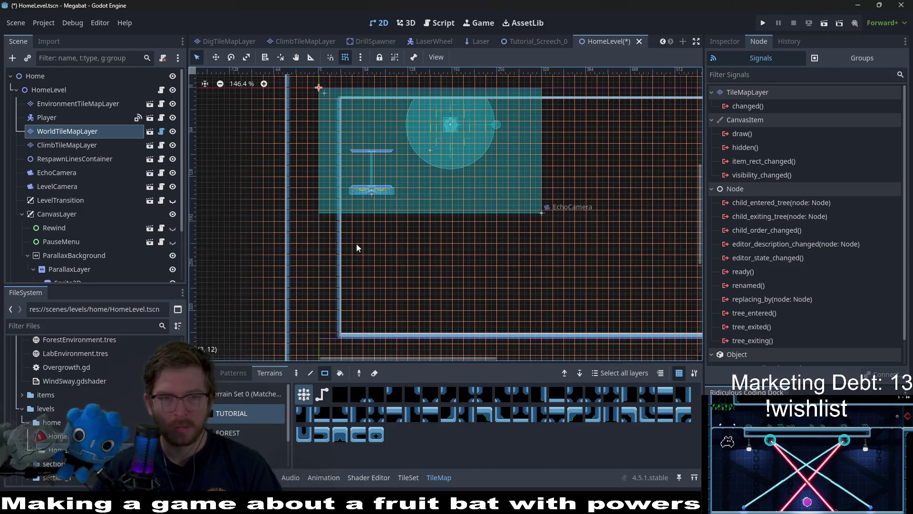
drag(327, 212, 547, 248)
scroll(495, 263, right, 2)
scroll(495, 263, up, 1)
scroll(381, 265, up, 6)
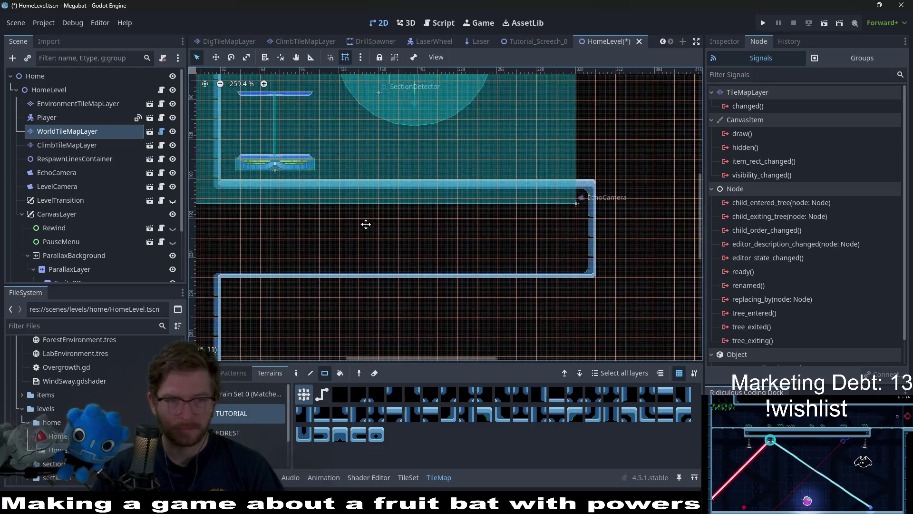
scroll(109, 206, down, 3)
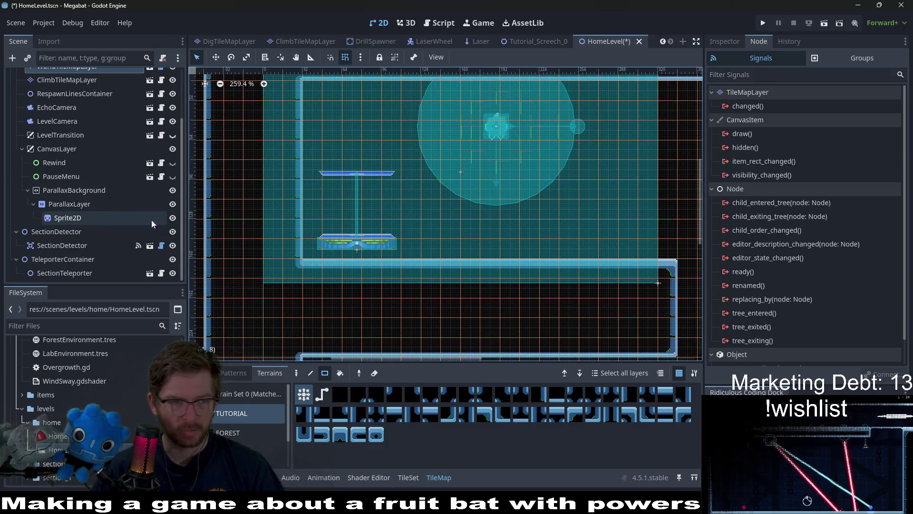
- Nudge the SectionTeleporter and move it higher onto the platform
click(54, 273)
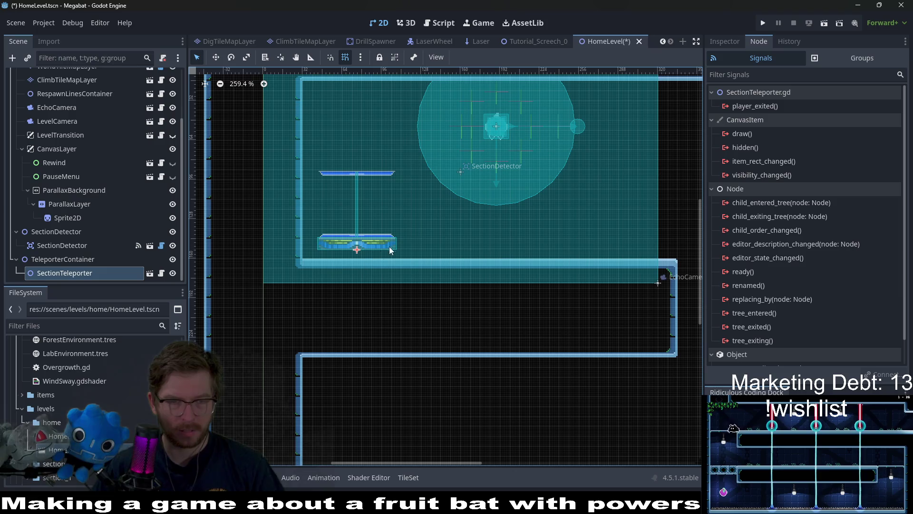
key(Left)
key(Left)
key(Left)
key(Down)
key(Down)
key(Down)
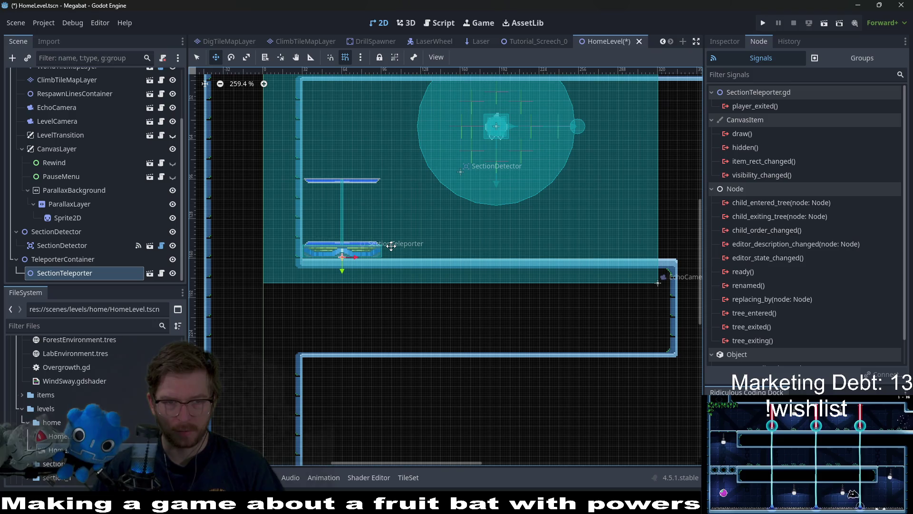
scroll(389, 247, up, 9)
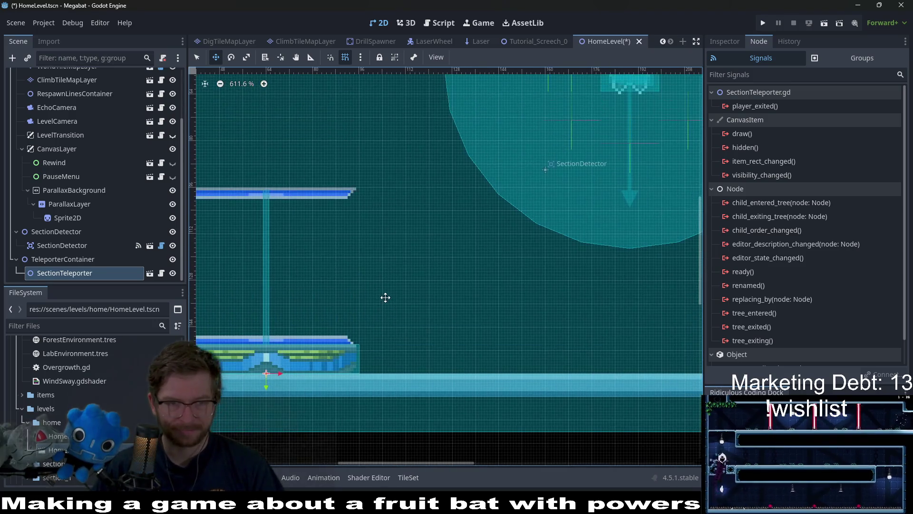
scroll(385, 297, down, 5)
drag(314, 340, 310, 185)
scroll(310, 185, up, 4)
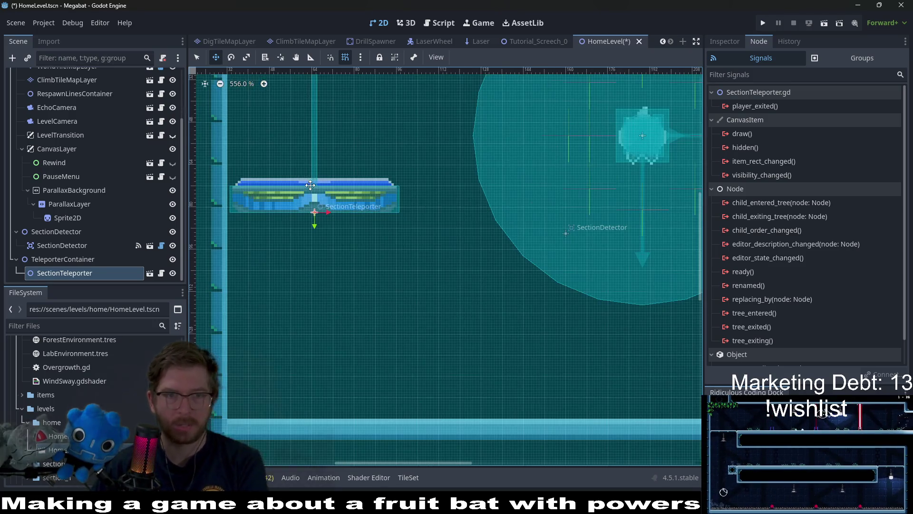
scroll(310, 185, down, 2)
scroll(299, 284, down, 2)
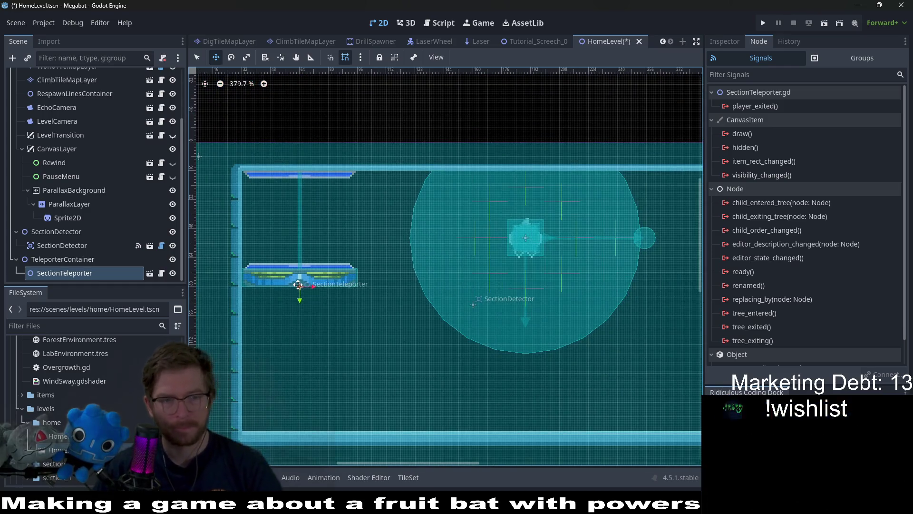
drag(302, 312, 312, 303)
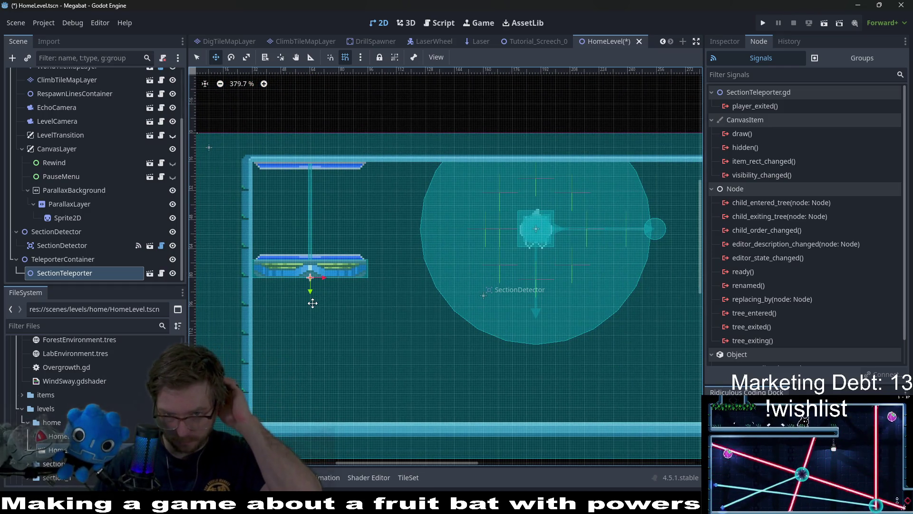
scroll(91, 252, up, 3)
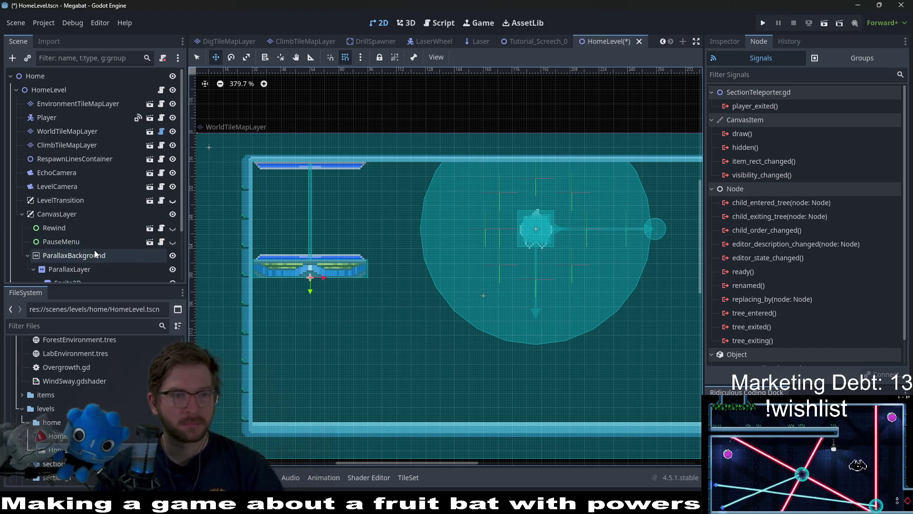
- Paint a TUTORIAL wall running down then right below the platform
click(72, 144)
click(78, 132)
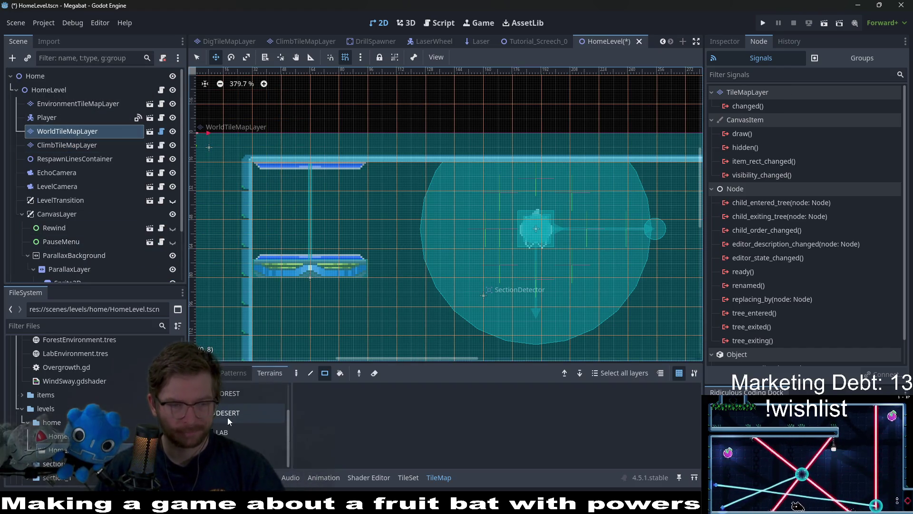
click(225, 432)
scroll(233, 424, up, 2)
click(233, 420)
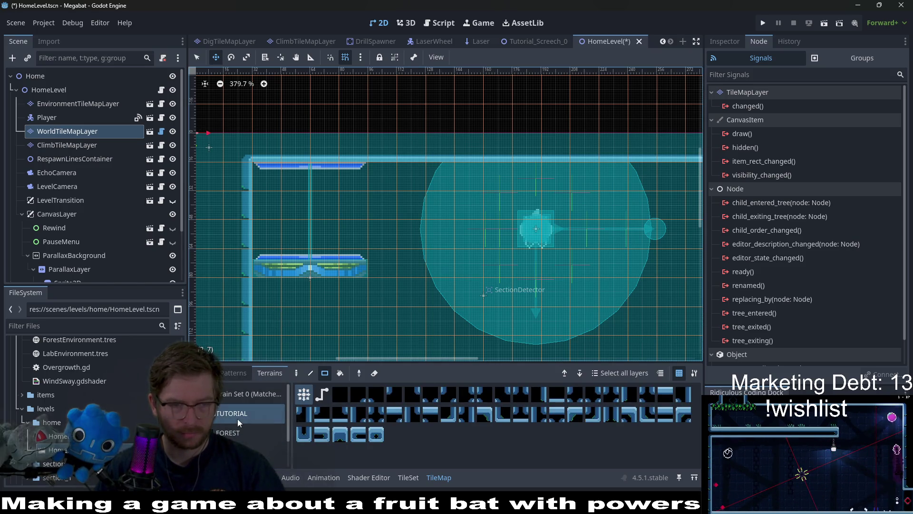
scroll(65, 239, down, 3)
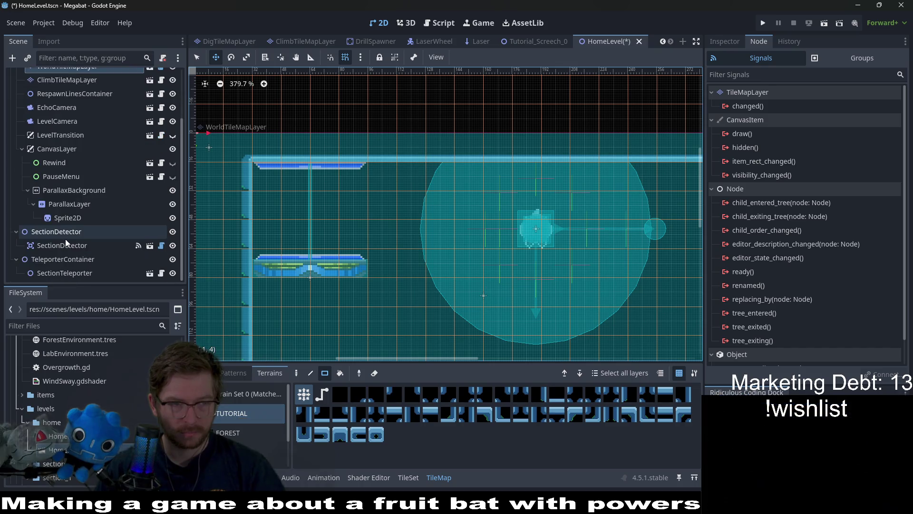
key(q)
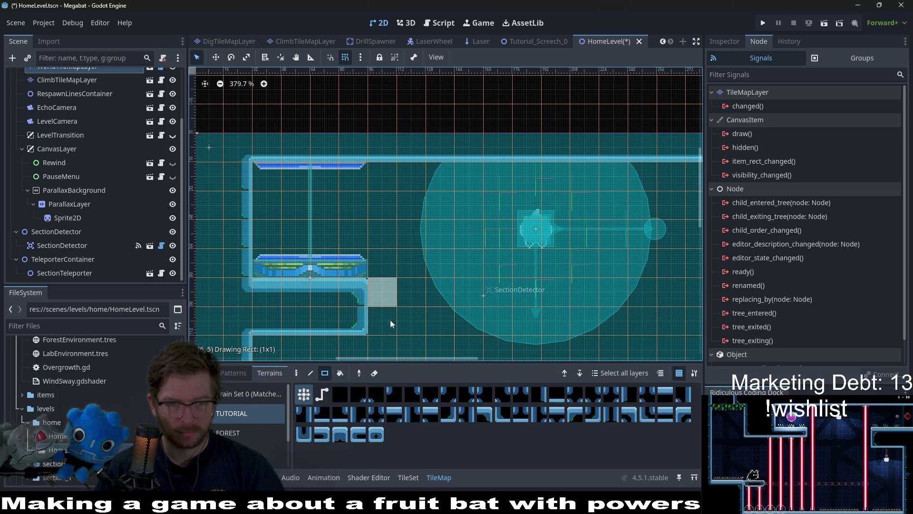
scroll(390, 324, down, 5)
drag(244, 237, 375, 319)
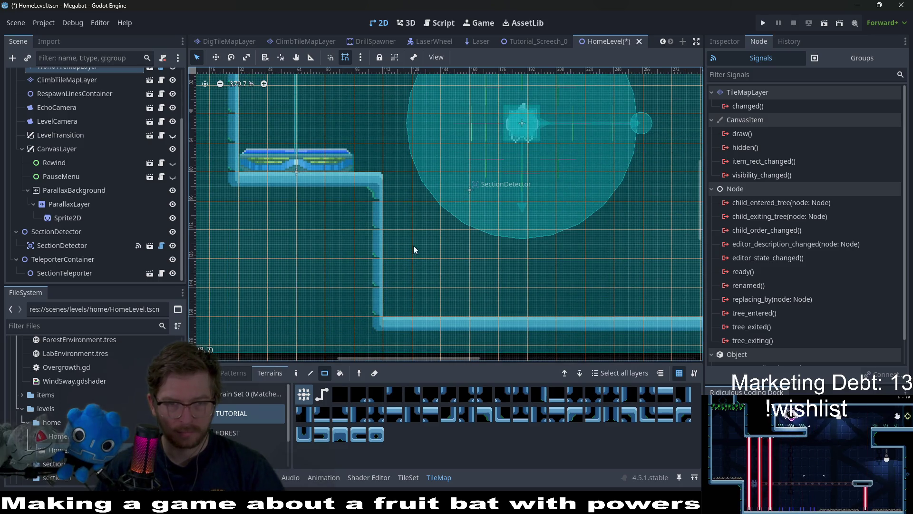
scroll(414, 249, down, 5)
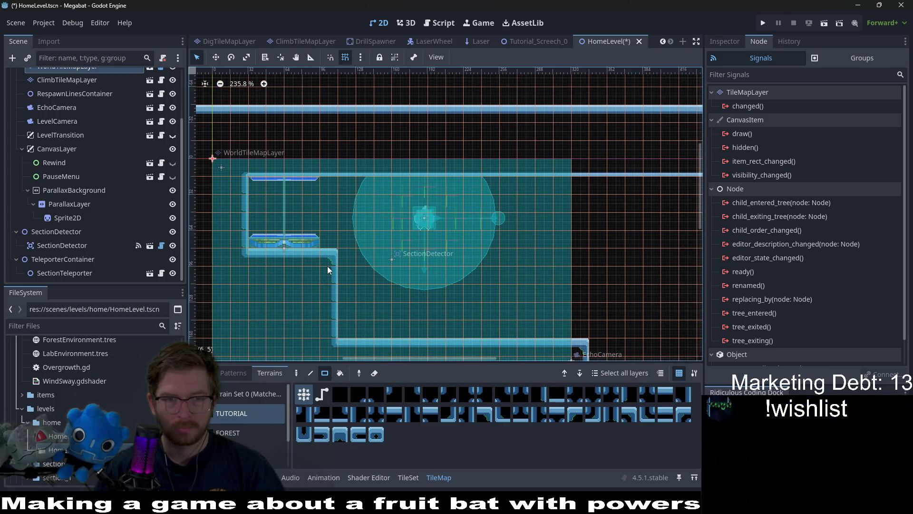
scroll(67, 150, up, 3)
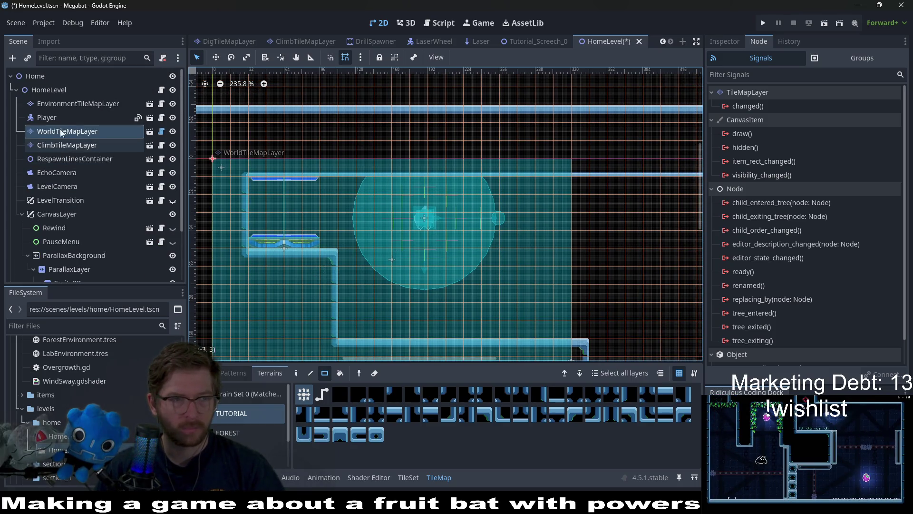
click(71, 117)
- Move the Player onto the upper-left ledge and nudge it down onto the platform
key(w)
drag(385, 227, 283, 215)
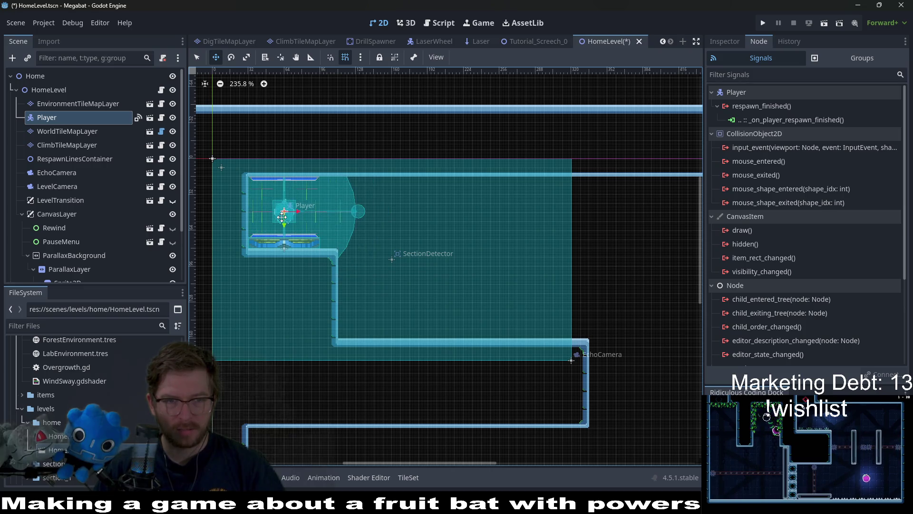
scroll(284, 215, up, 9)
scroll(282, 217, up, 5)
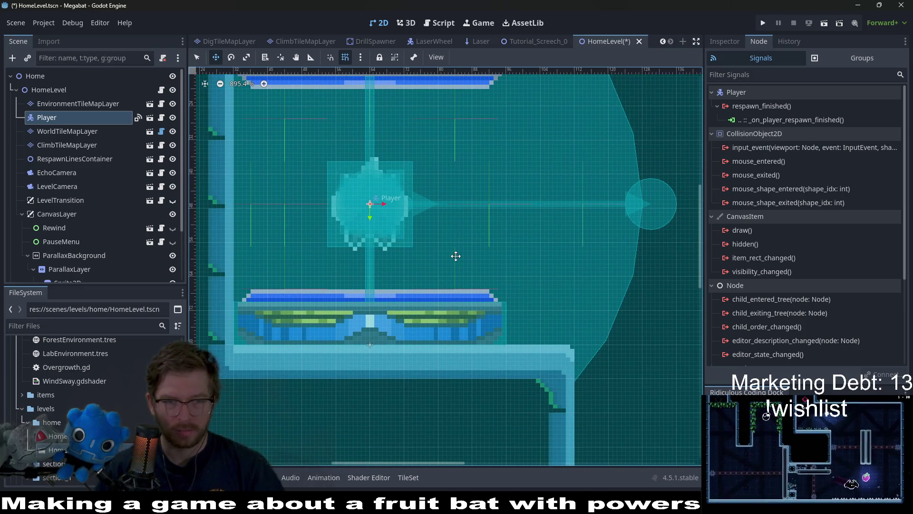
key(Down)
key(Down)
key(Down)
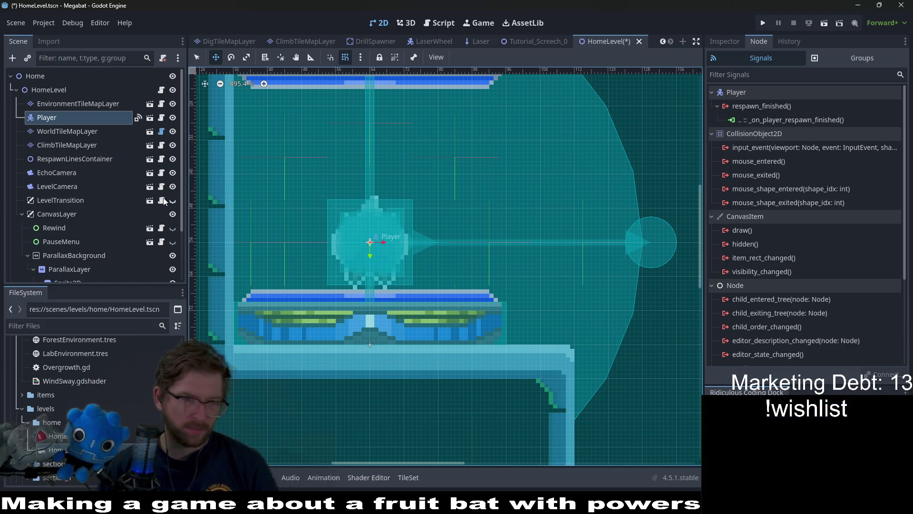
- Save the HomeLevel scene and select its root node
scroll(405, 233, down, 4)
key(ctrl+s)
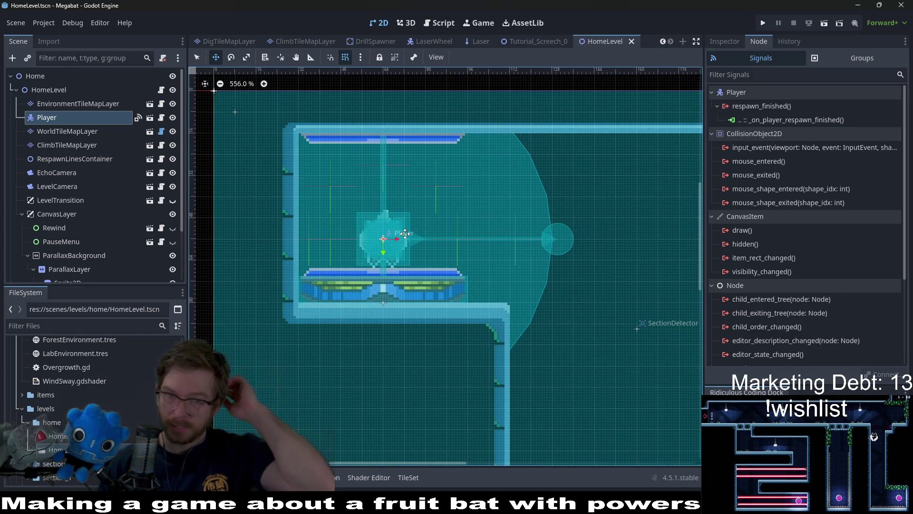
scroll(404, 234, down, 3)
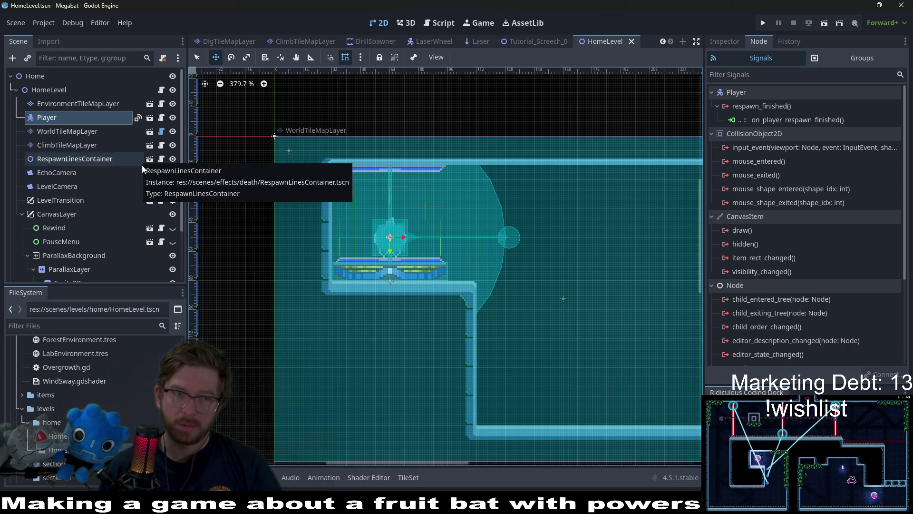
click(74, 90)
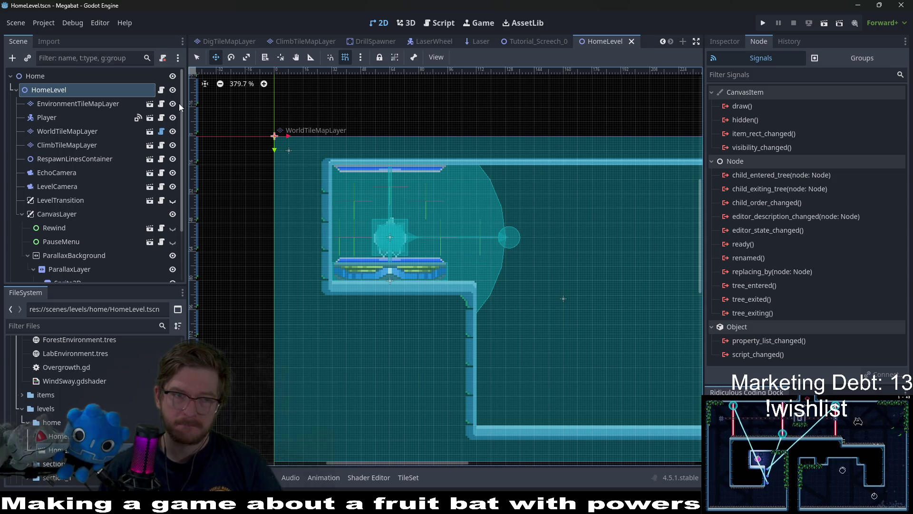
scroll(475, 246, down, 1)
scroll(424, 265, down, 2)
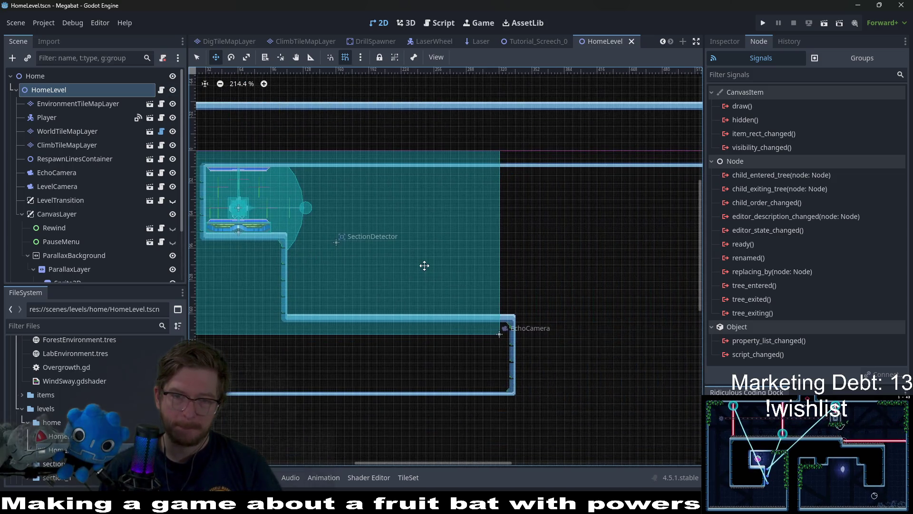
- Look over the HomeLevel scene, reselect its root node, and close the LaserWheel scene tab
mouse_move(416, 263)
mouse_down()
mouse_move(580, 263)
mouse_move(526, 258)
mouse_up()
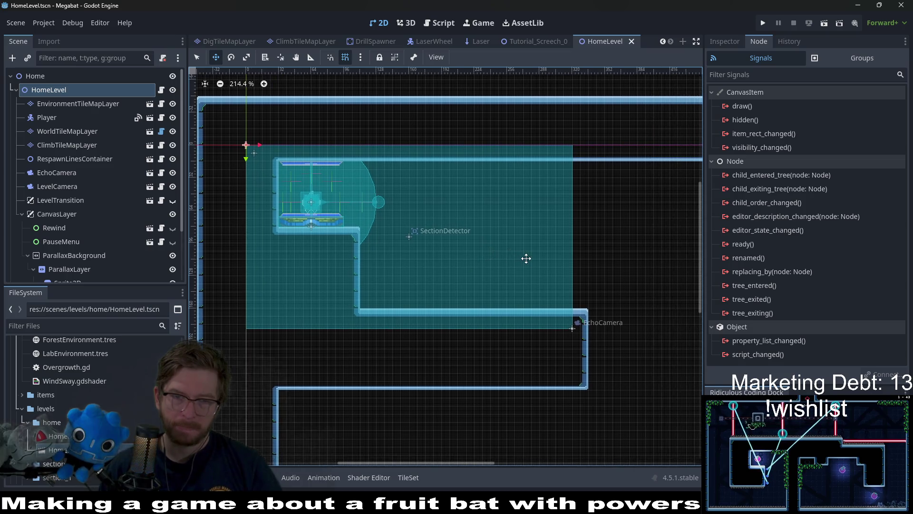
scroll(526, 258, down, 3)
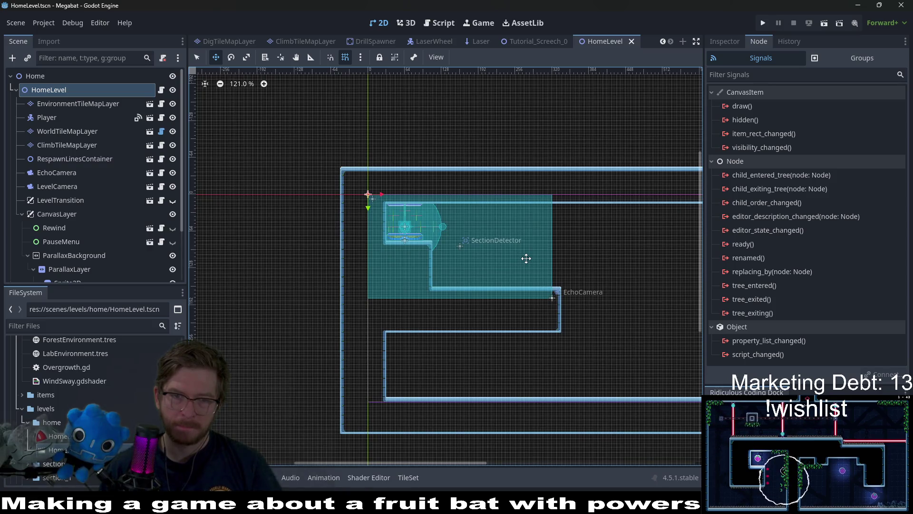
scroll(115, 184, down, 3)
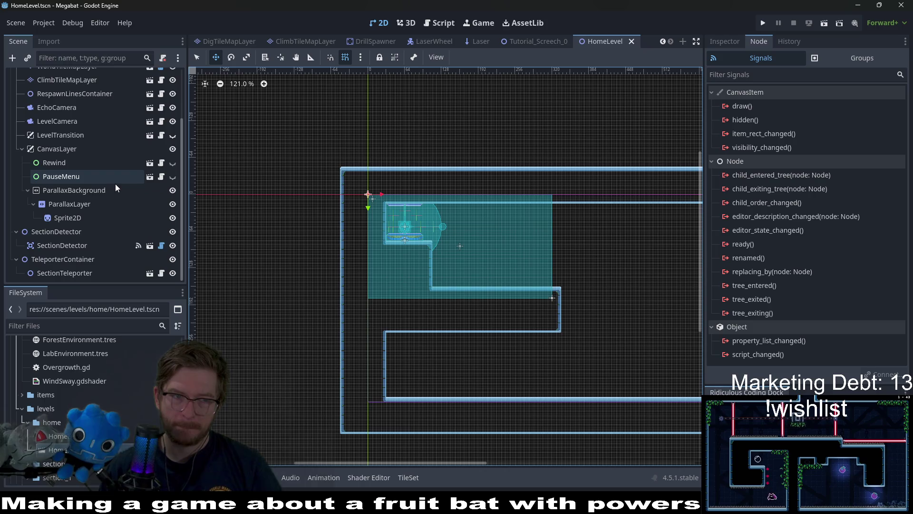
scroll(101, 185, up, 3)
click(86, 171)
click(48, 89)
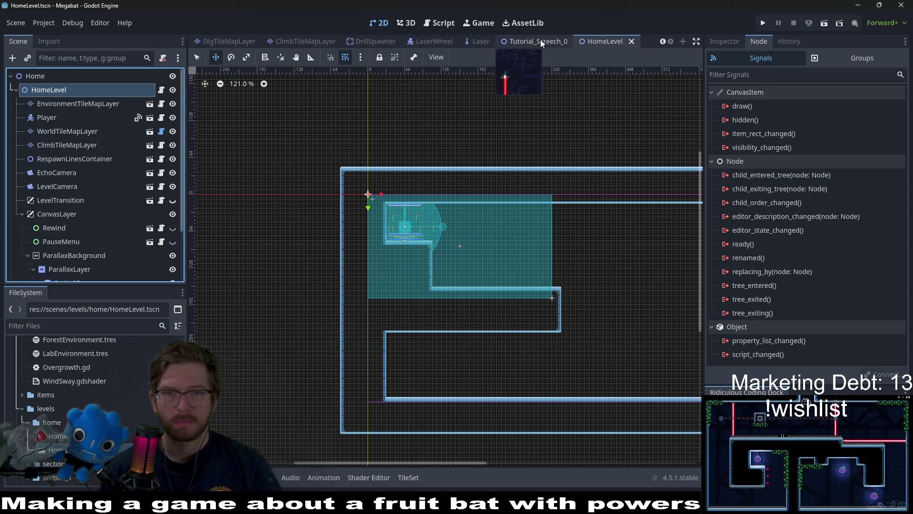
scroll(541, 39, up, 2)
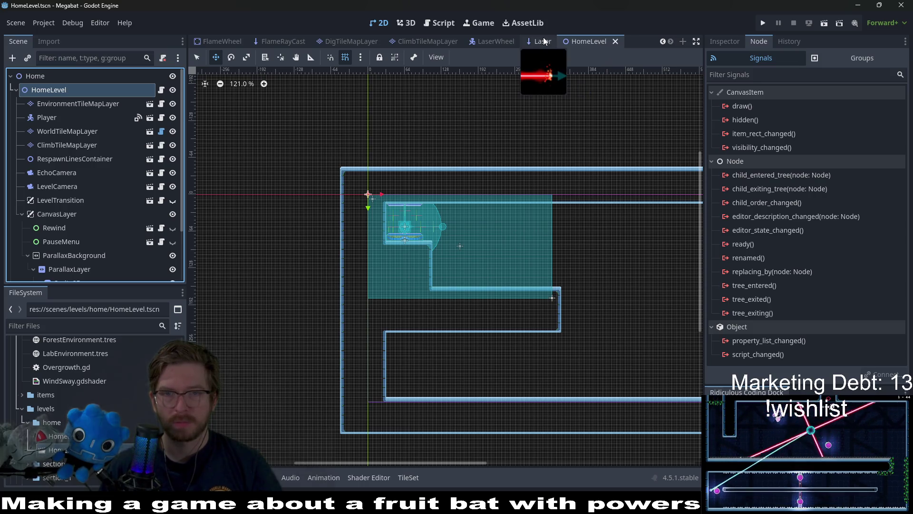
middle_click(544, 42)
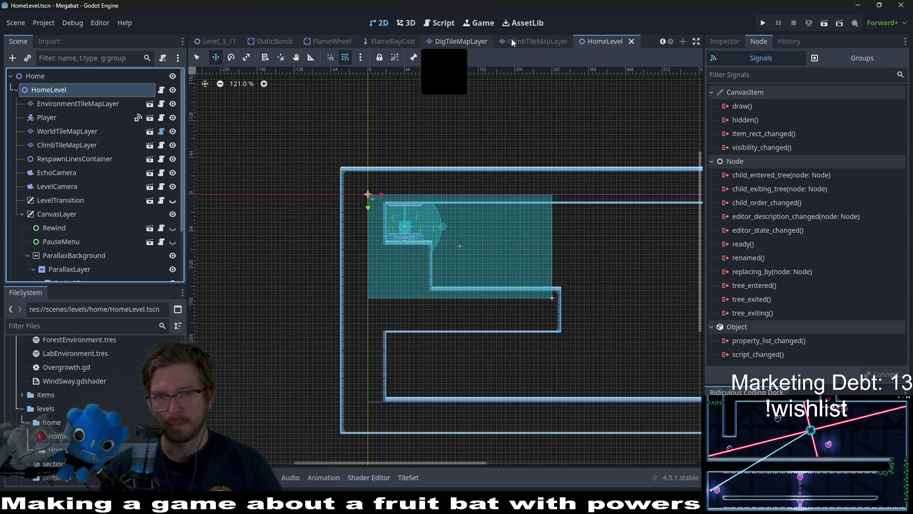
- Close the ClimbTileMapLayer, DigTileMapLayer, FlameWheel and FlameRayCast scene tabs
middle_click(538, 42)
middle_click(528, 42)
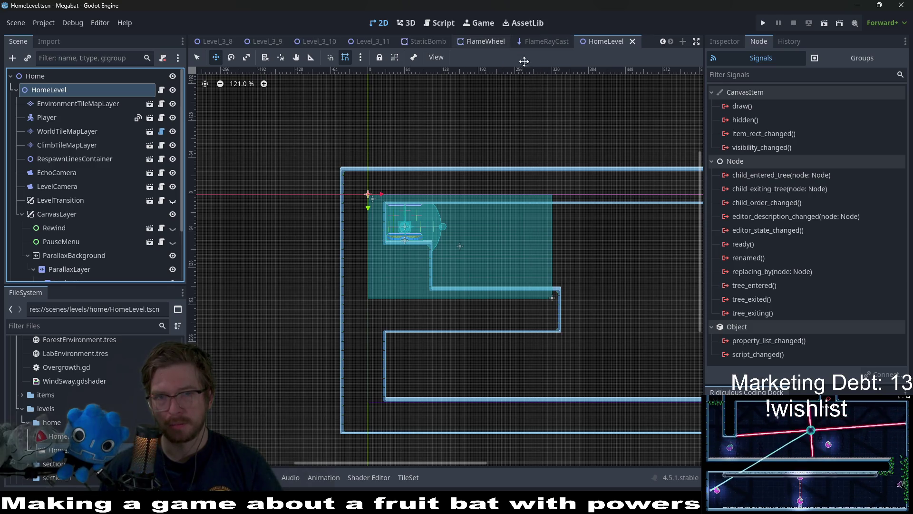
middle_click(484, 43)
middle_click(513, 41)
- Close the leftover level tabs, including Level_3_2, Level_3_7, Level_3_10 and Level_3_11
scroll(373, 39, up, 7)
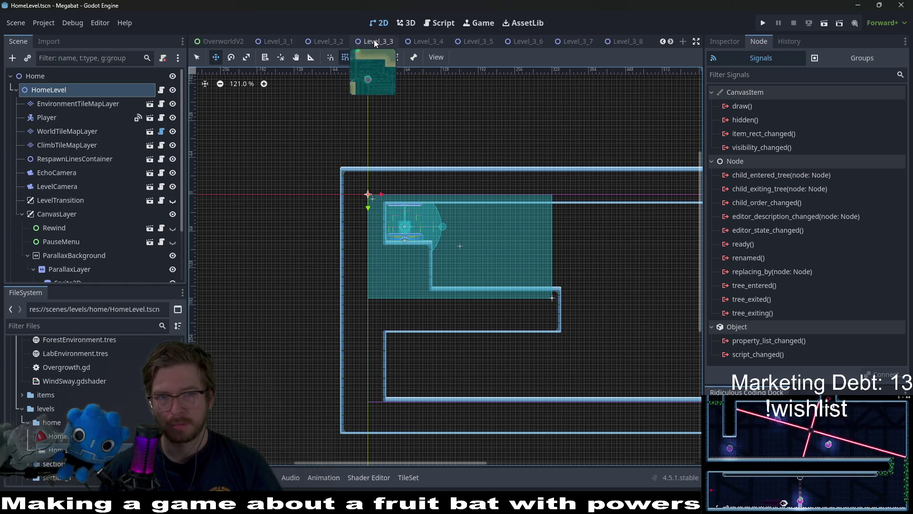
scroll(309, 38, down, 7)
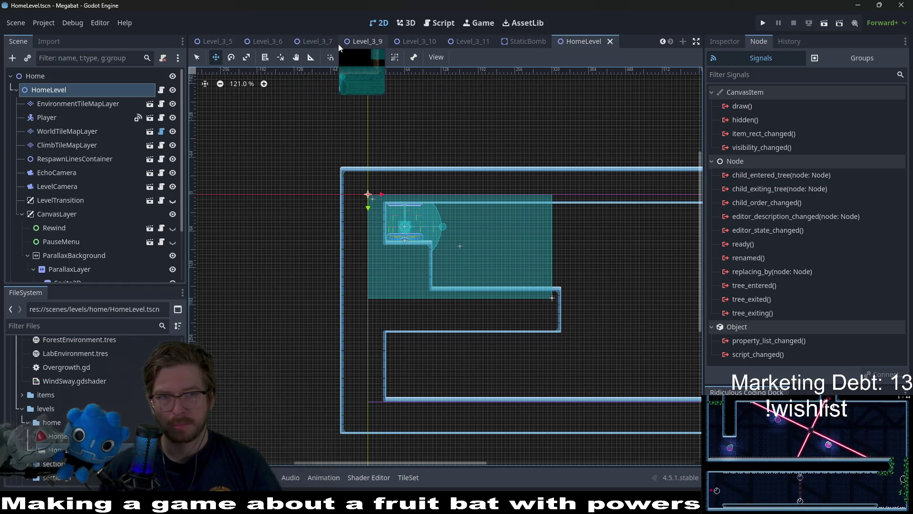
middle_click(328, 43)
middle_click(327, 43)
middle_click(333, 41)
middle_click(329, 41)
middle_click(327, 41)
middle_click(326, 42)
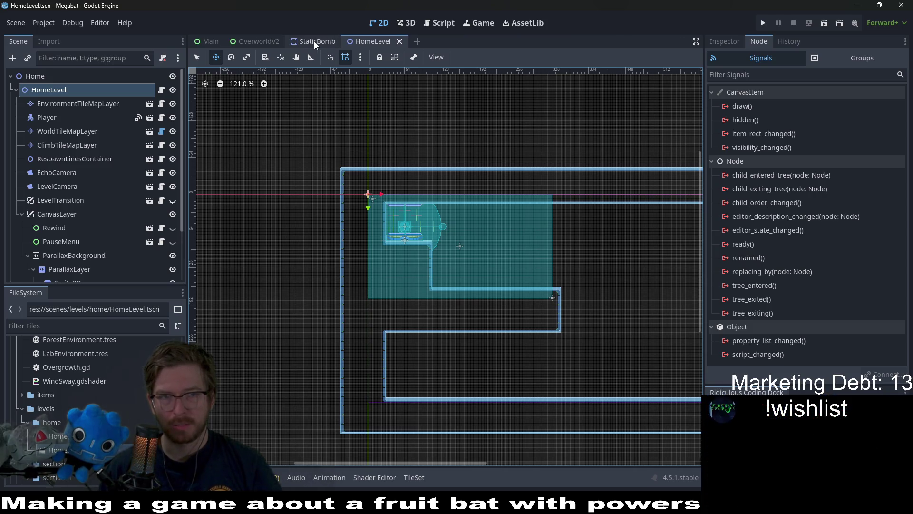
middle_click(314, 42)
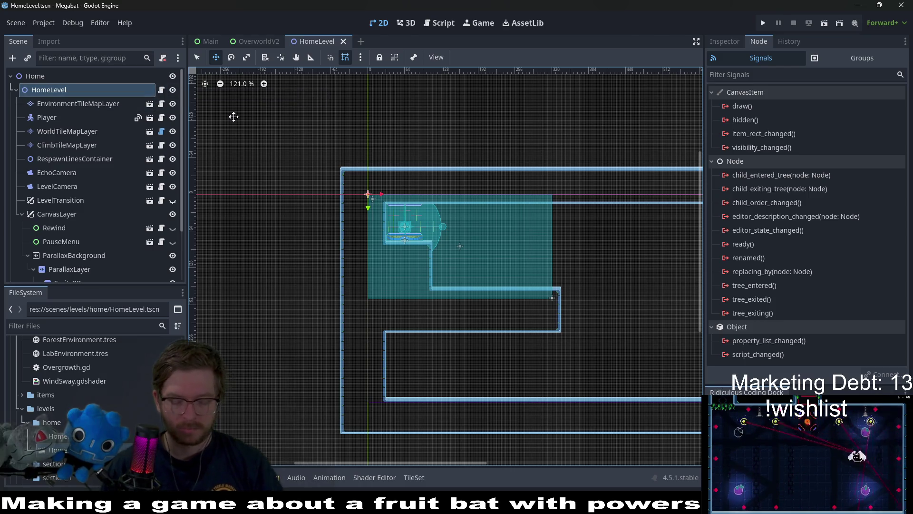
- Open the BaseLevel.gd script via Quick Open with the search 'basel'
key(shift+alt+o)
text(basel)
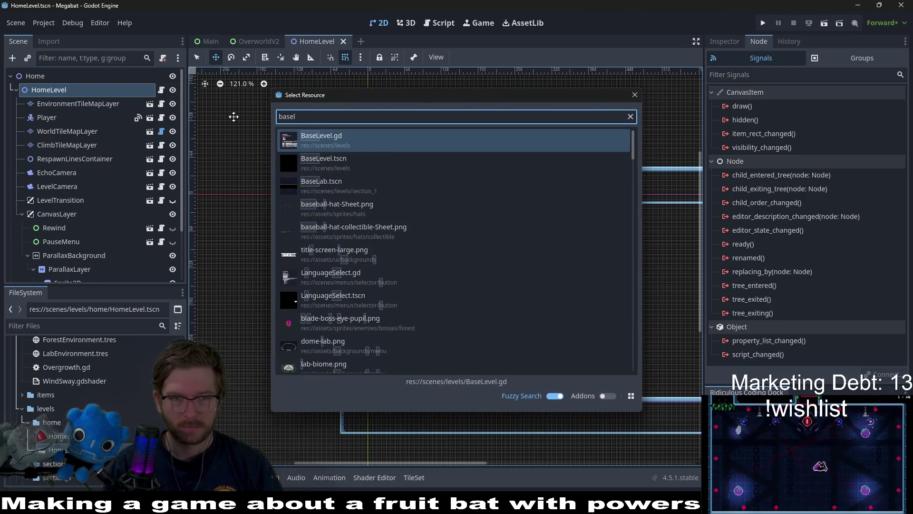
key(Return)
scroll(445, 245, up, 12)
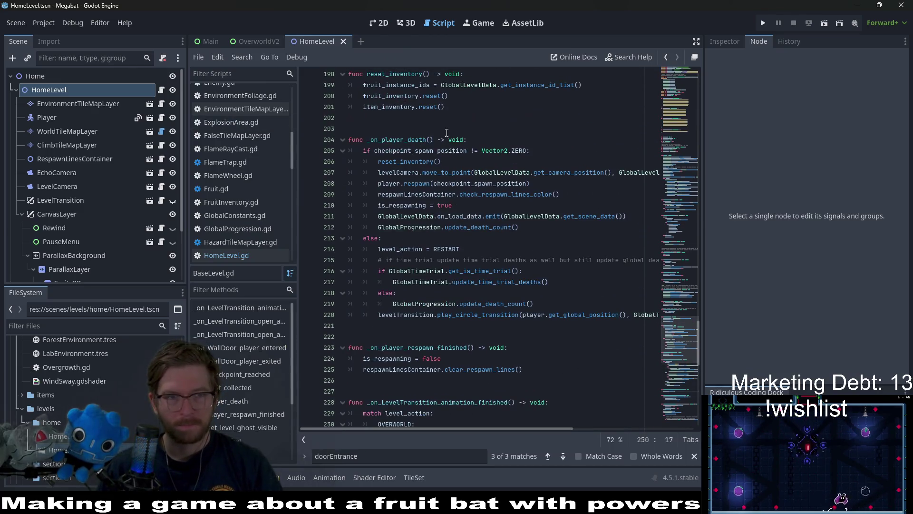
- Open the BaseLevel.tscn scene in a new tab via Quick Open with 'basele'
key(shift+alt+o)
text(basele)
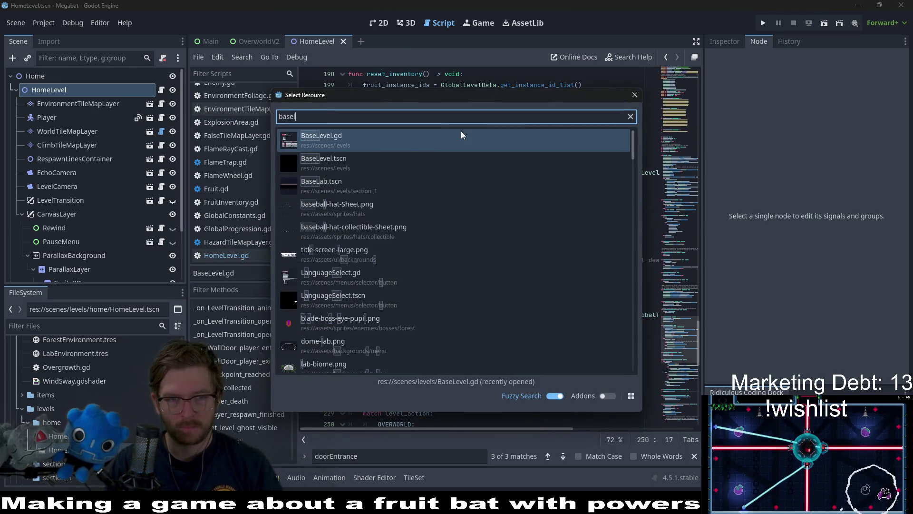
key(Down)
key(Return)
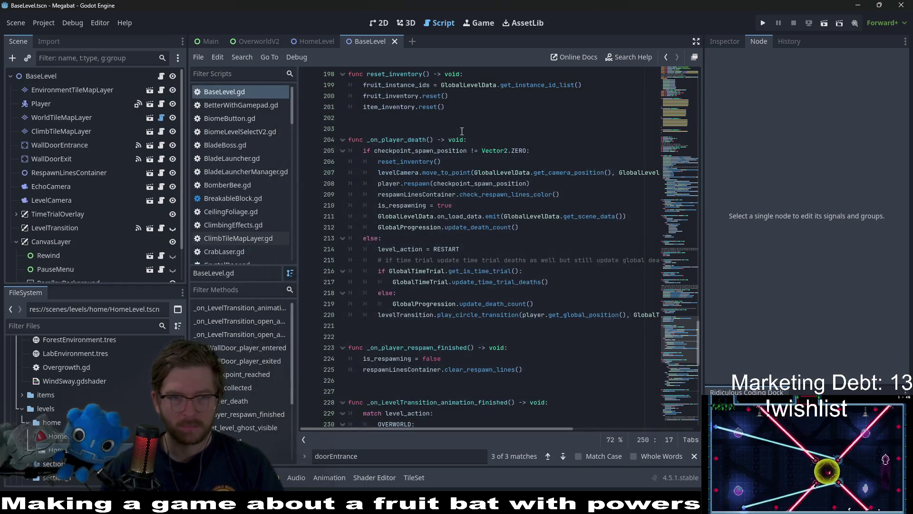
scroll(469, 174, up, 12)
- Scroll BaseLevel.gd to the background path arrays, placing the caret on the first lab background
drag(677, 287, 686, 98)
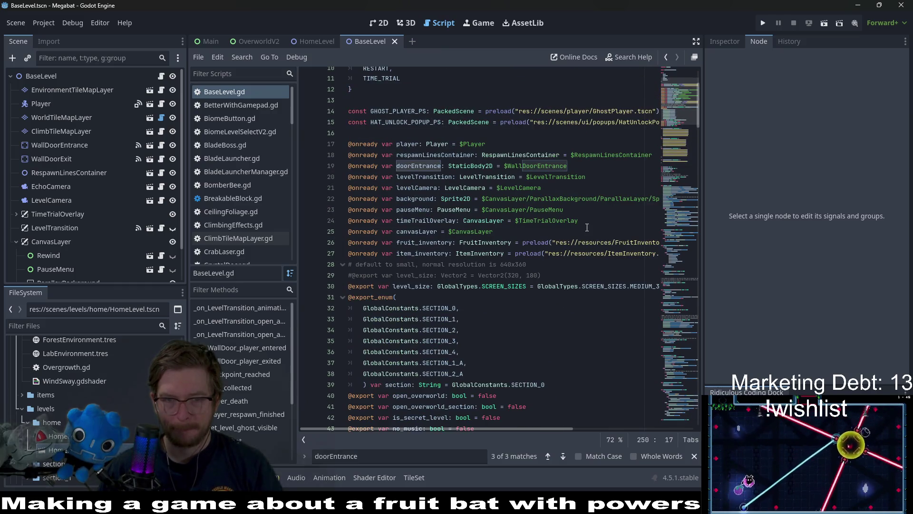
double_click(427, 165)
scroll(475, 176, down, 11)
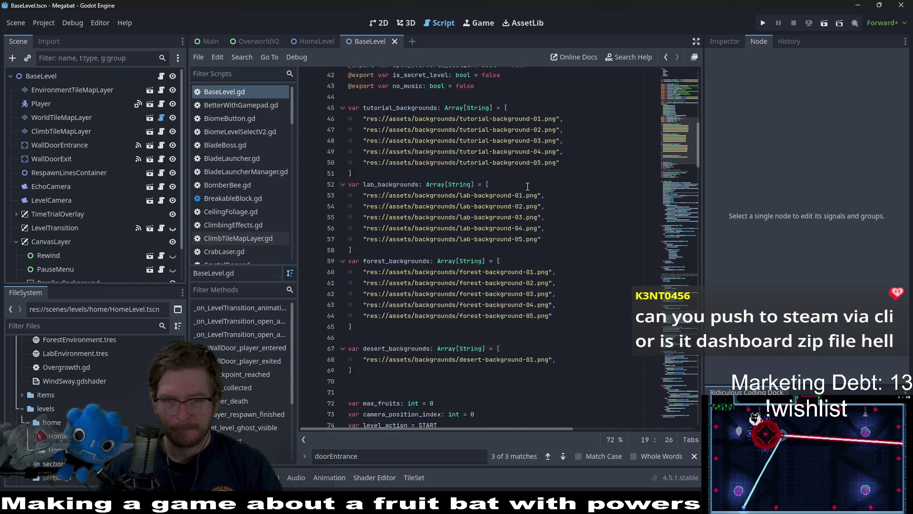
scroll(527, 186, down, 10)
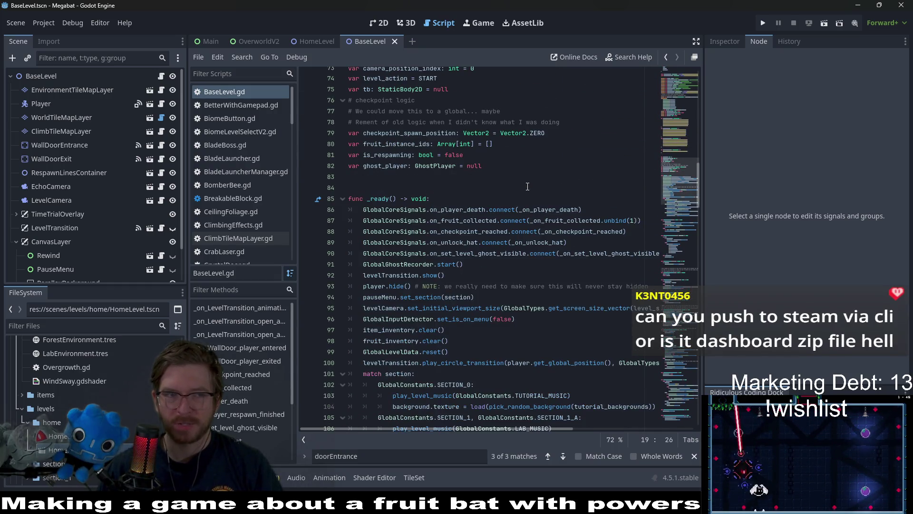
scroll(528, 187, up, 5)
scroll(528, 186, up, 5)
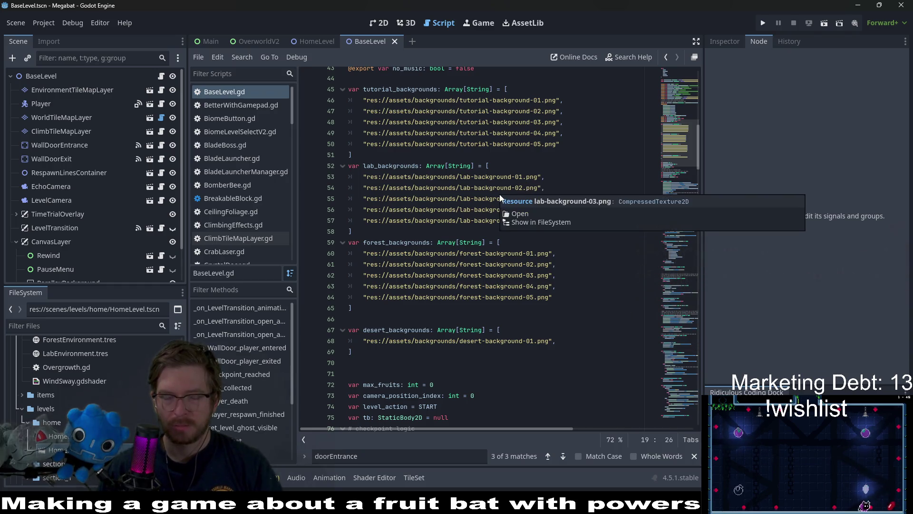
click(574, 176)
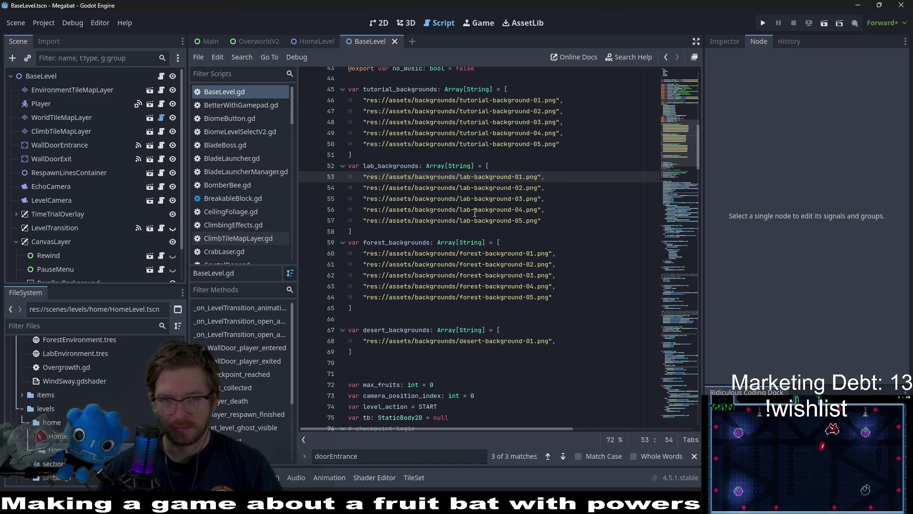
mouse_move(475, 213)
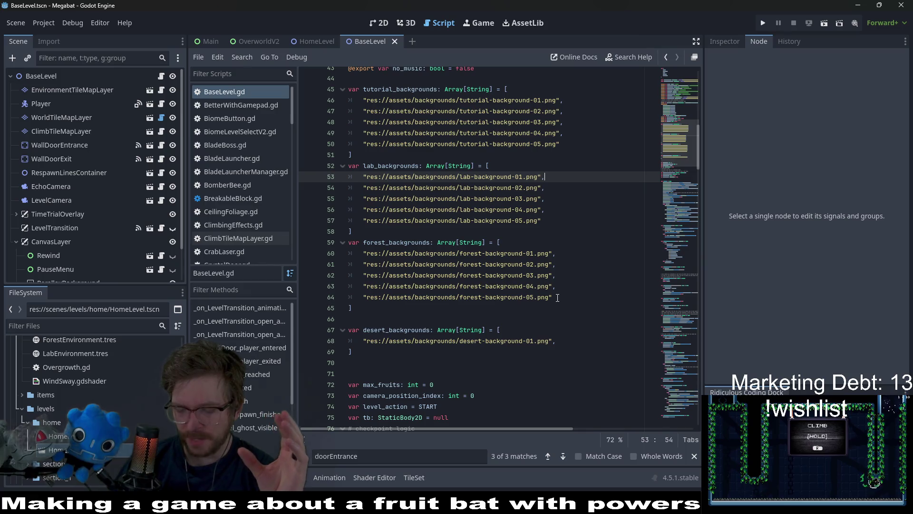
mouse_move(515, 346)
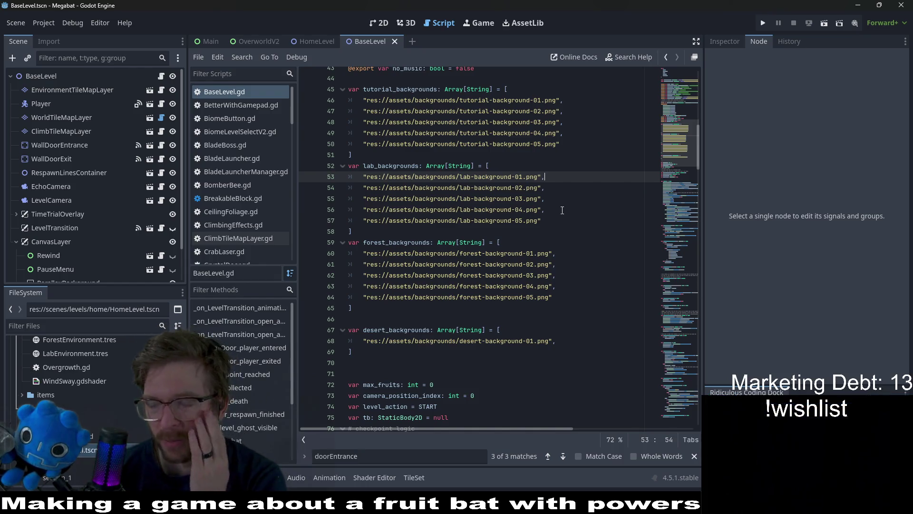
scroll(549, 255, down, 2)
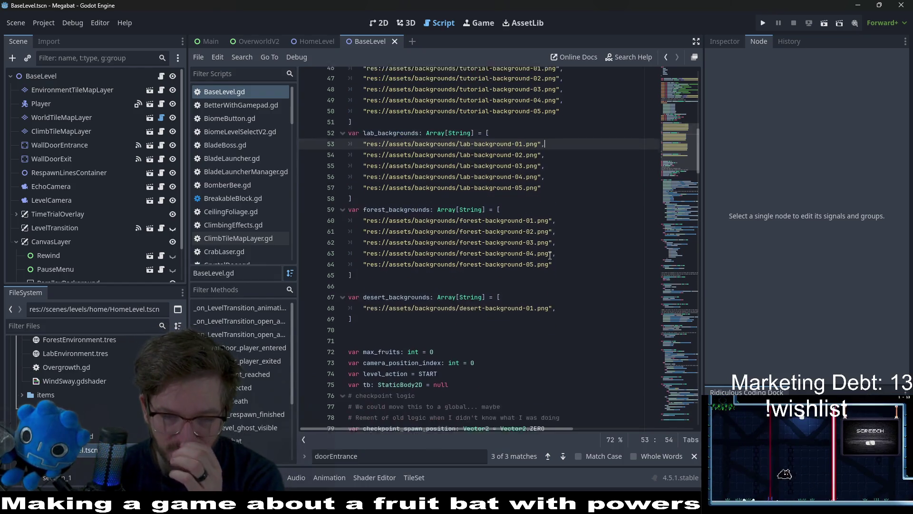
- Delete the blank line after the desert backgrounds list and save BaseLevel.gd
click(396, 293)
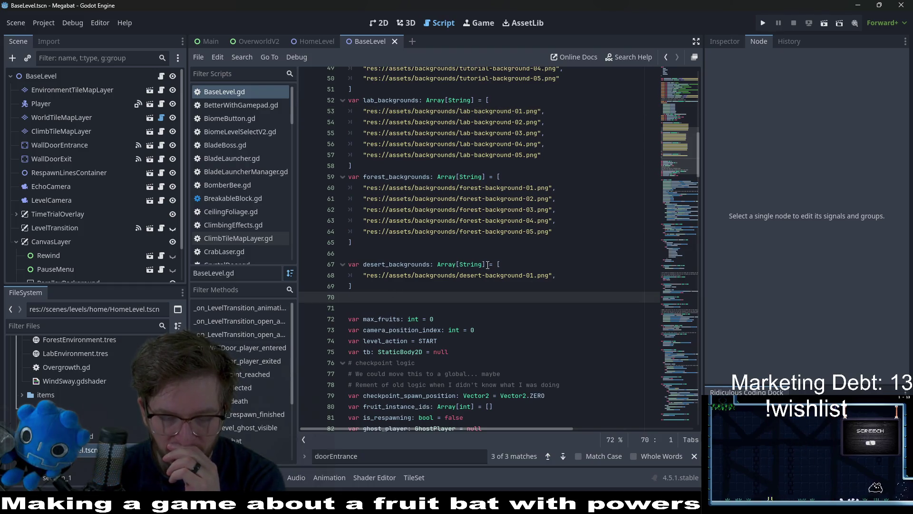
scroll(541, 223, down, 4)
key(BackSpace)
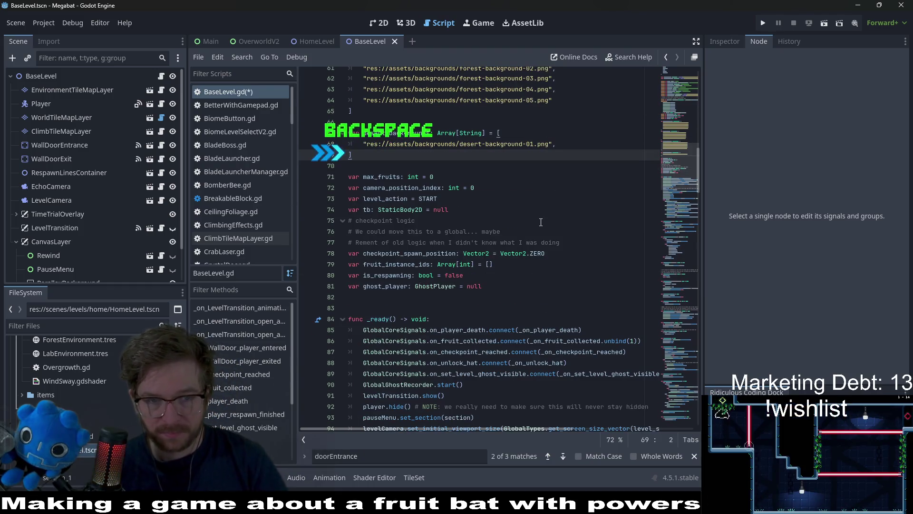
key(ctrl+s)
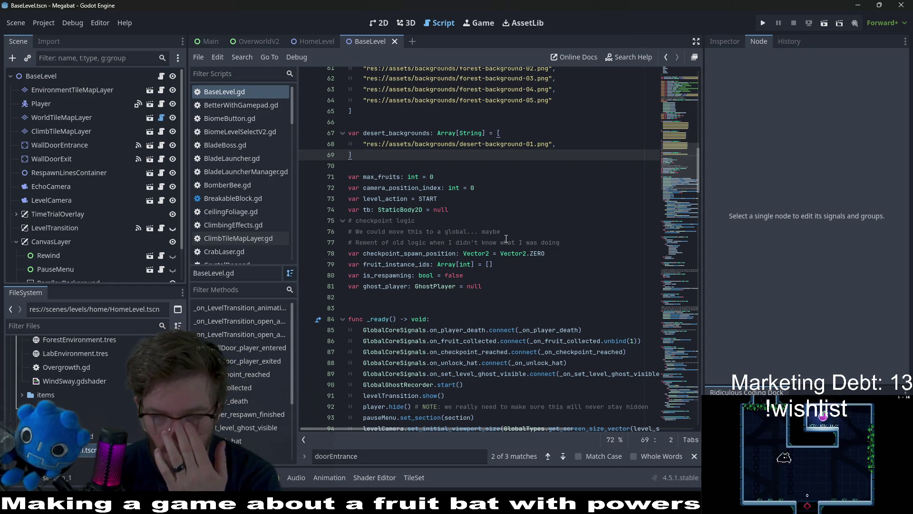
- Read through the rest of BaseLevel.gd, including the SECTION_3 match case, then switch to the HomeLevel scene tab
scroll(507, 232, down, 1)
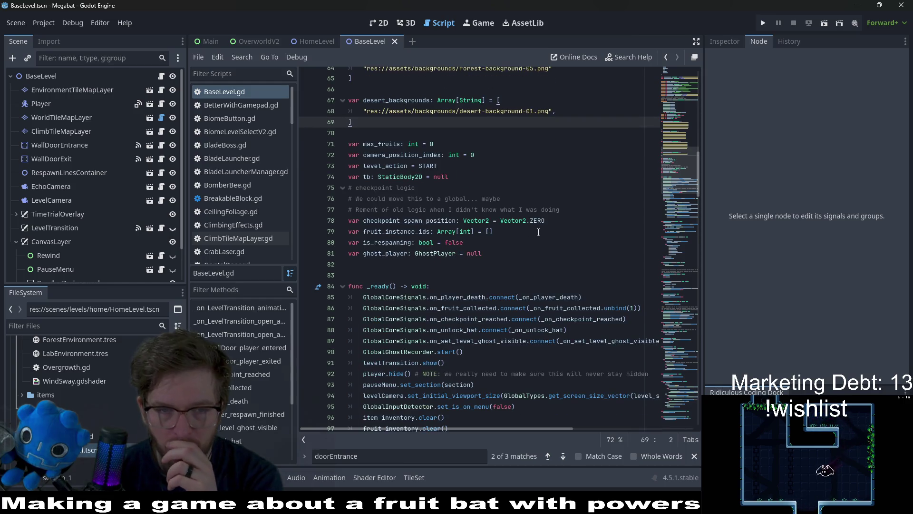
scroll(538, 232, down, 3)
scroll(501, 291, down, 4)
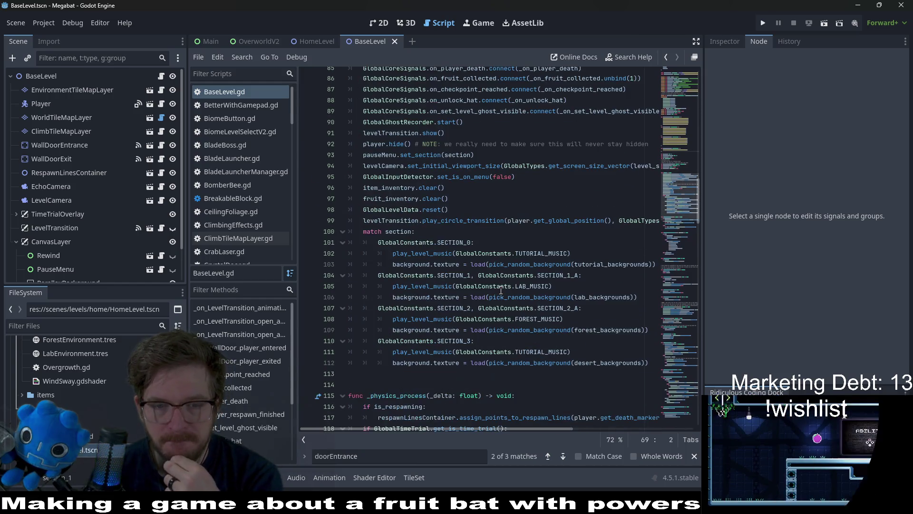
click(478, 342)
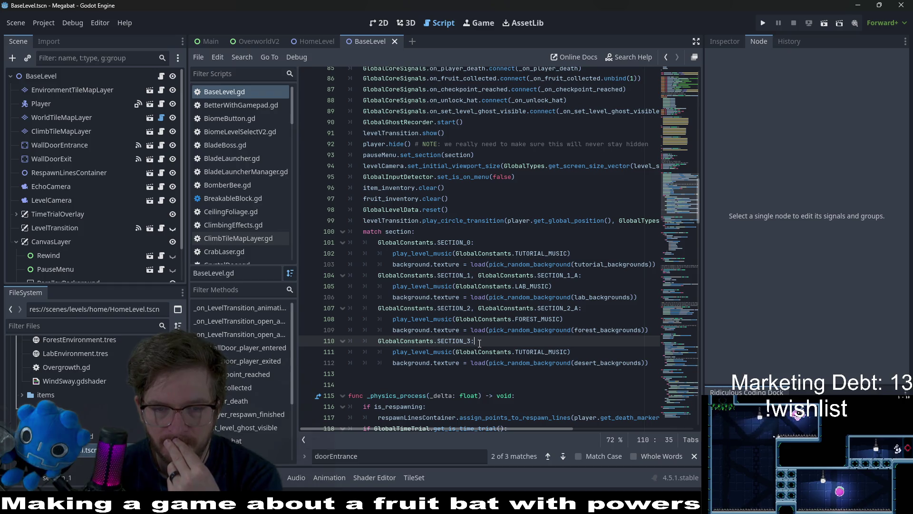
scroll(479, 342, down, 10)
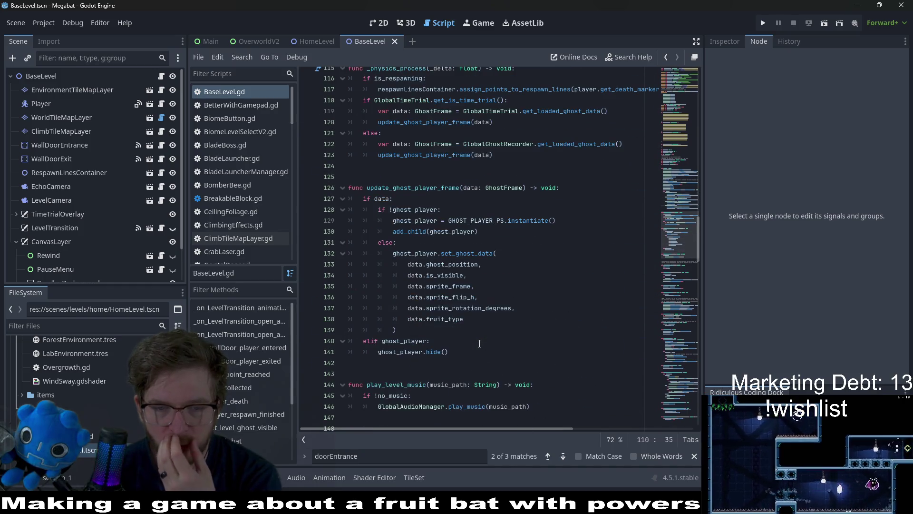
scroll(479, 343, down, 8)
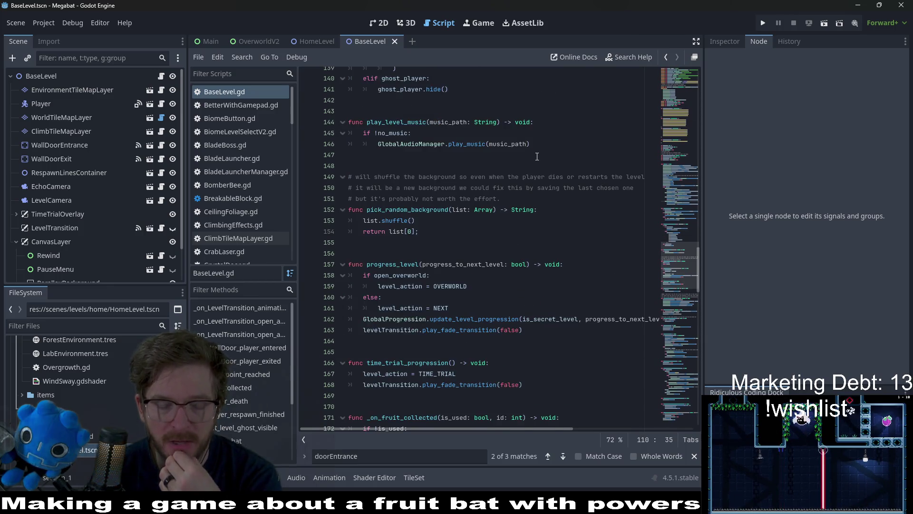
scroll(536, 152, up, 16)
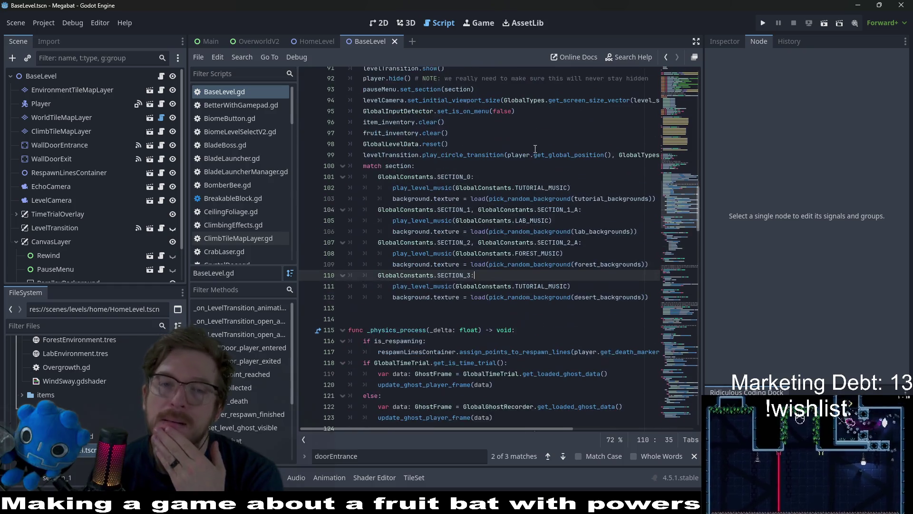
scroll(535, 148, up, 5)
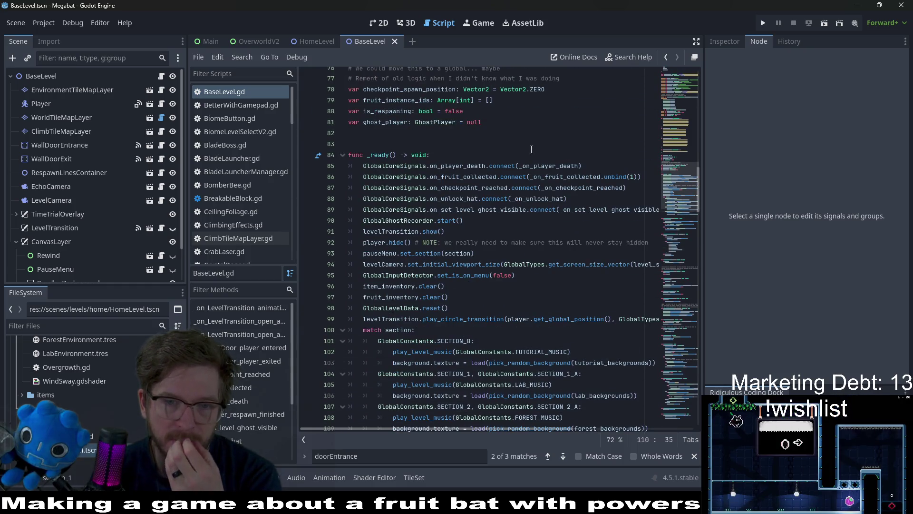
scroll(531, 149, up, 5)
click(304, 41)
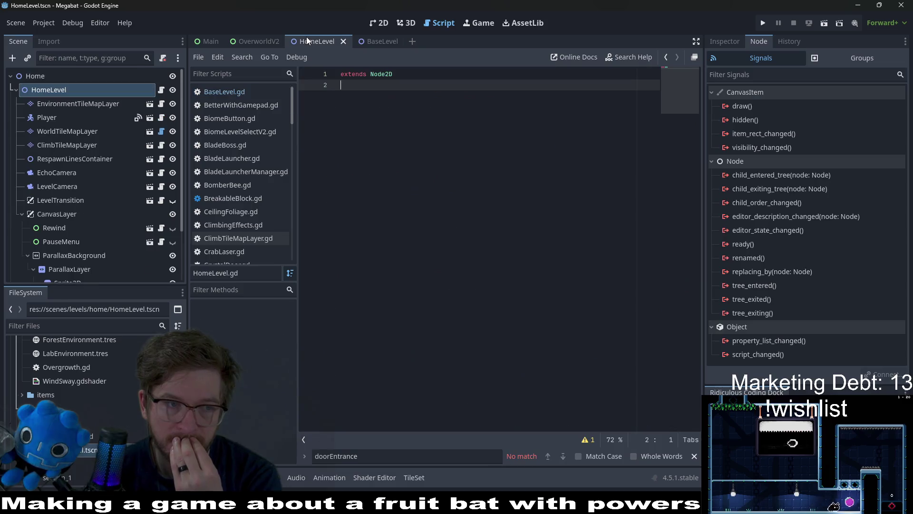
scroll(70, 193, down, 3)
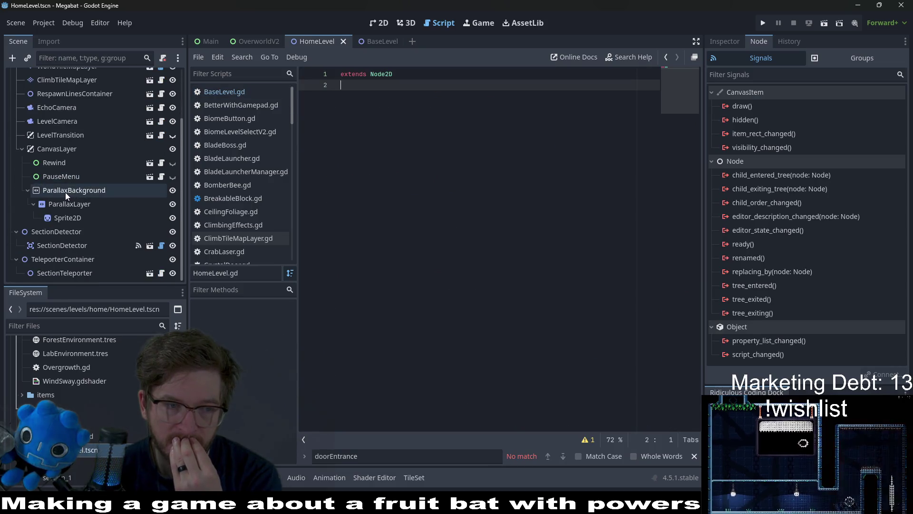
click(61, 246)
scroll(61, 147, up, 3)
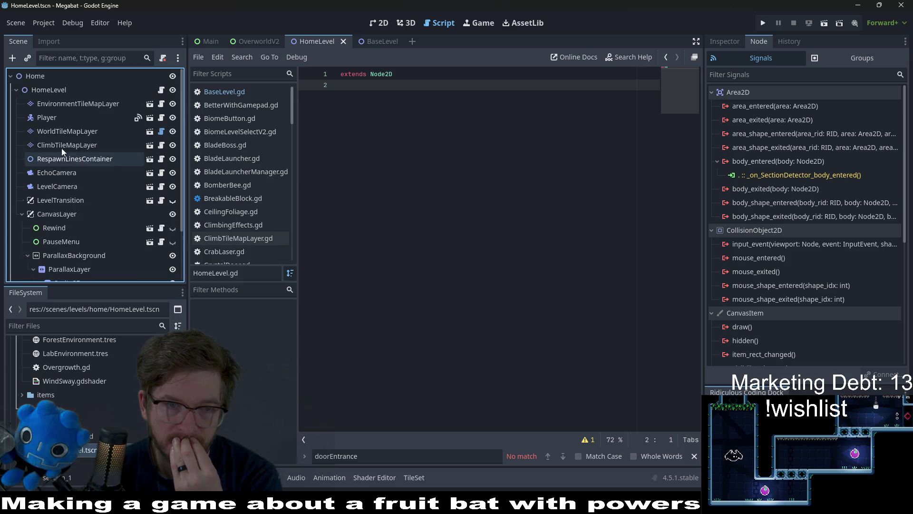
click(414, 116)
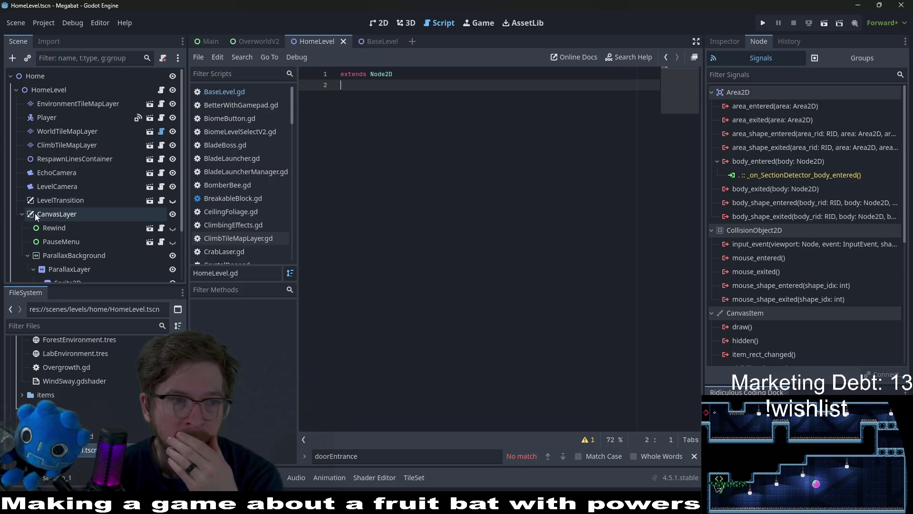
scroll(45, 184, down, 3)
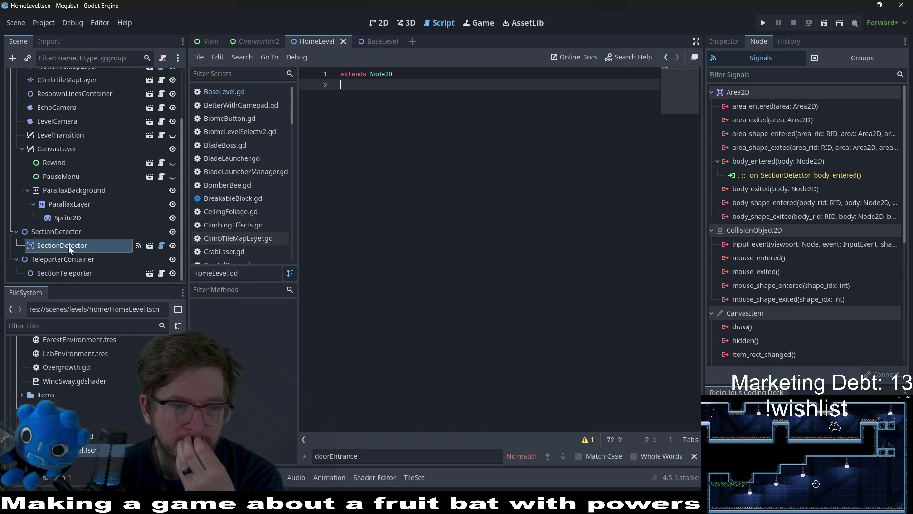
click(48, 276)
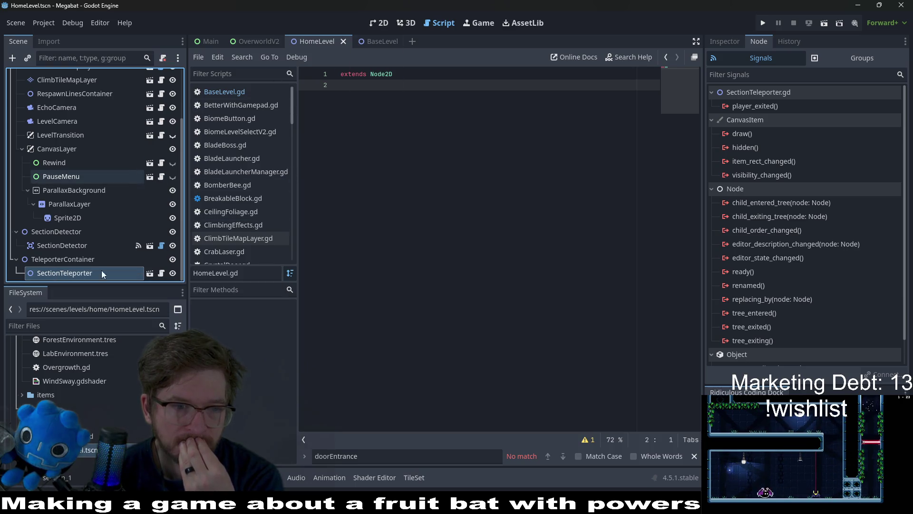
scroll(81, 270, up, 5)
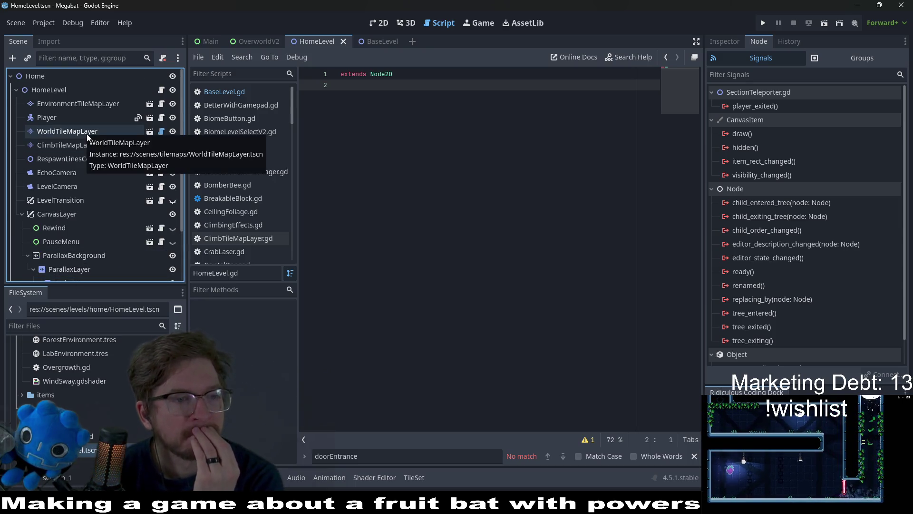
scroll(87, 133, down, 5)
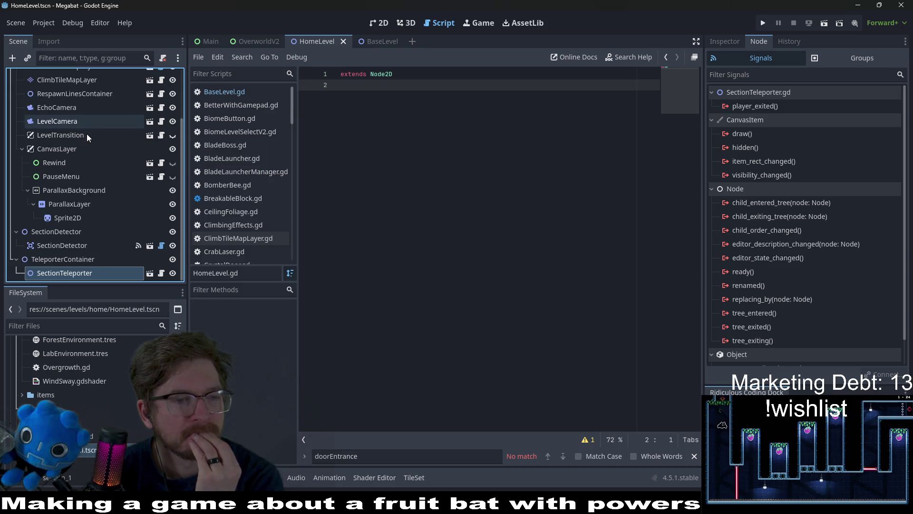
scroll(86, 133, up, 5)
click(45, 75)
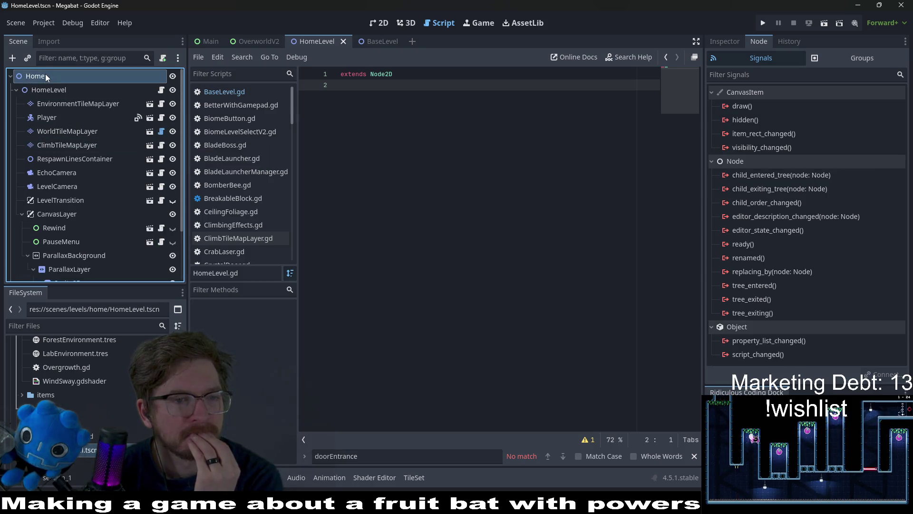
click(40, 93)
right_click(39, 93)
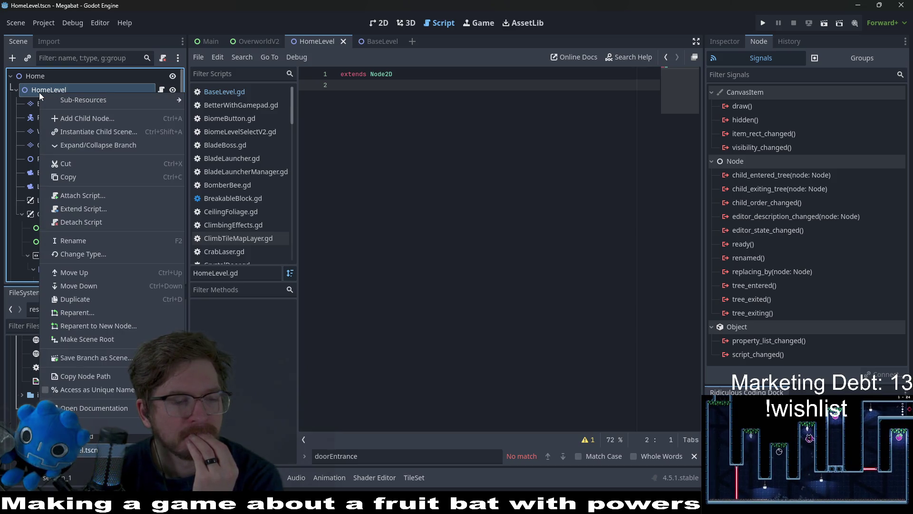
- Make HomeLevel the scene root, move SectionDetector and TeleporterContainer out of Home, and delete the Home node
click(73, 338)
scroll(52, 190, down, 3)
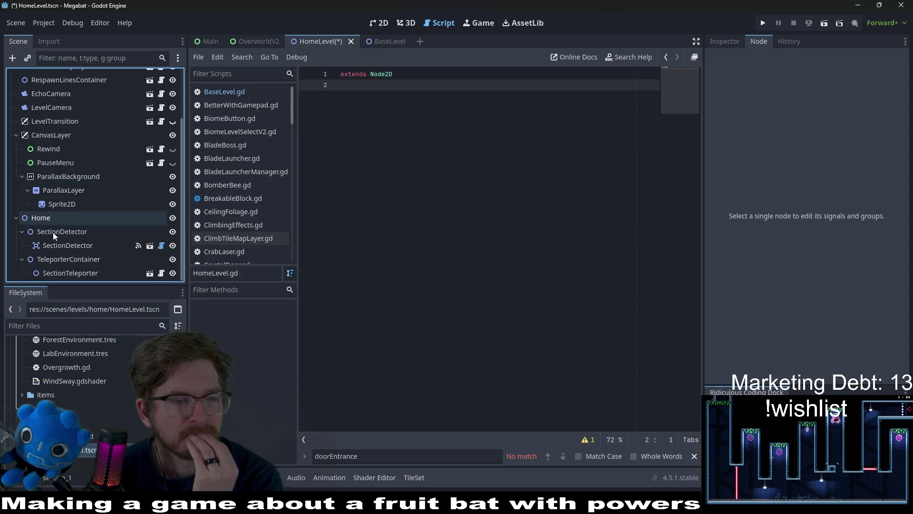
click(51, 218)
click(50, 233)
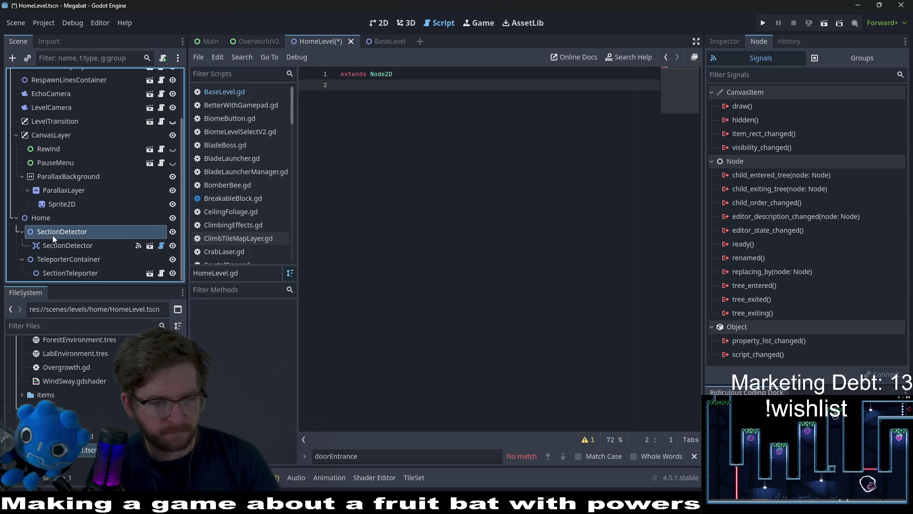
shift+click(59, 258)
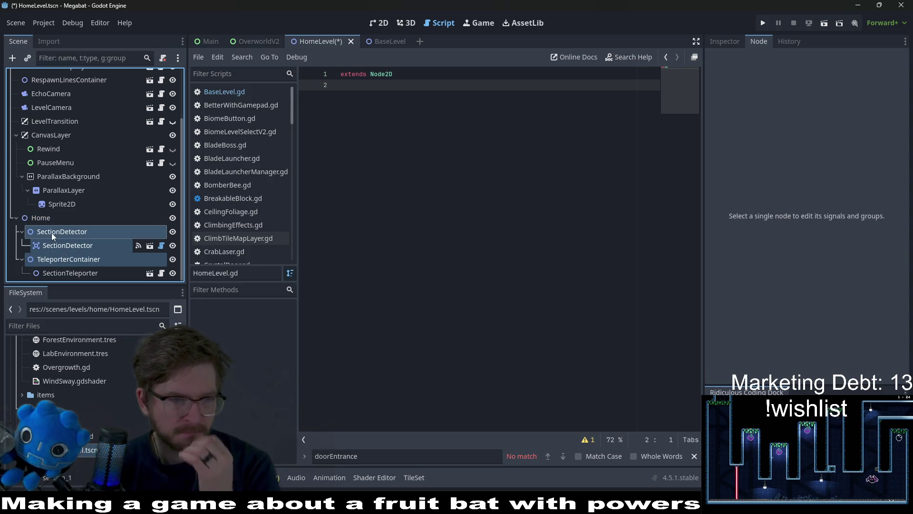
drag(51, 223, 43, 115)
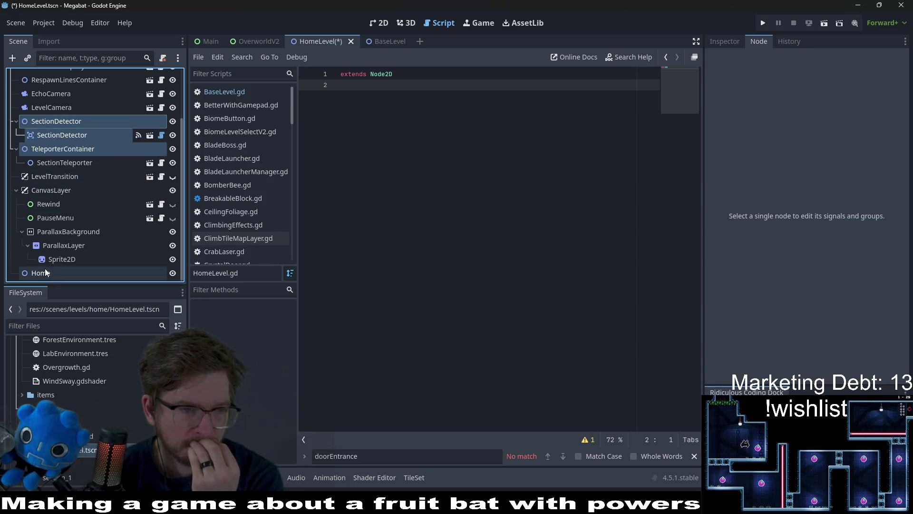
click(45, 272)
key(Delete)
key(Return)
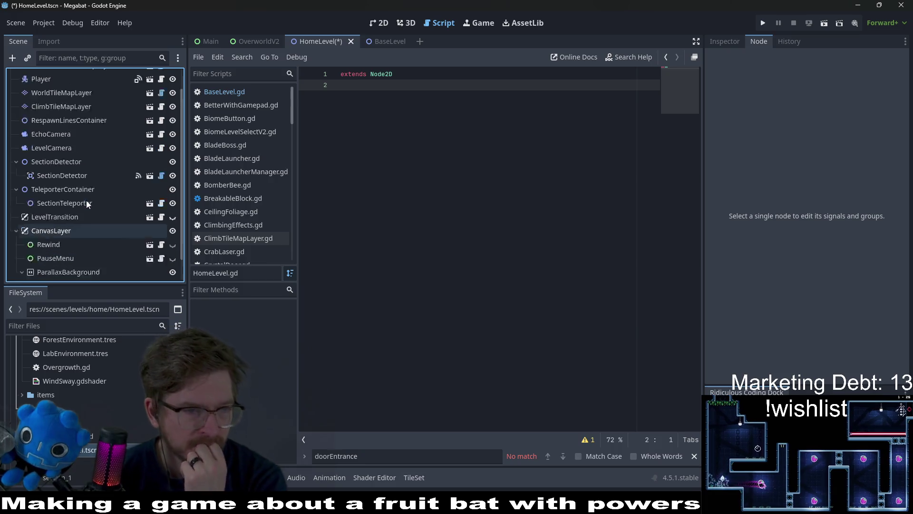
- Check the SectionDetector and SectionTeleporter signals, then move both nodes below CanvasLayer
scroll(87, 203, up, 1)
click(72, 193)
click(68, 201)
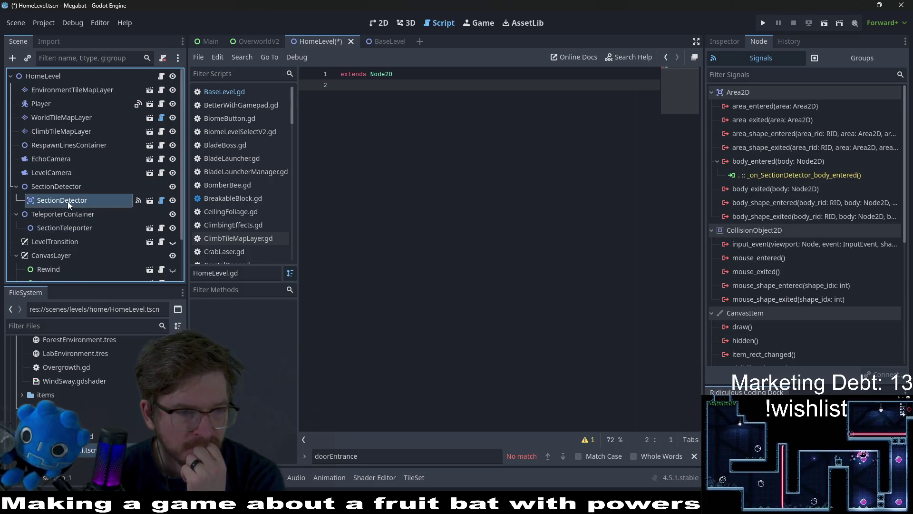
click(72, 228)
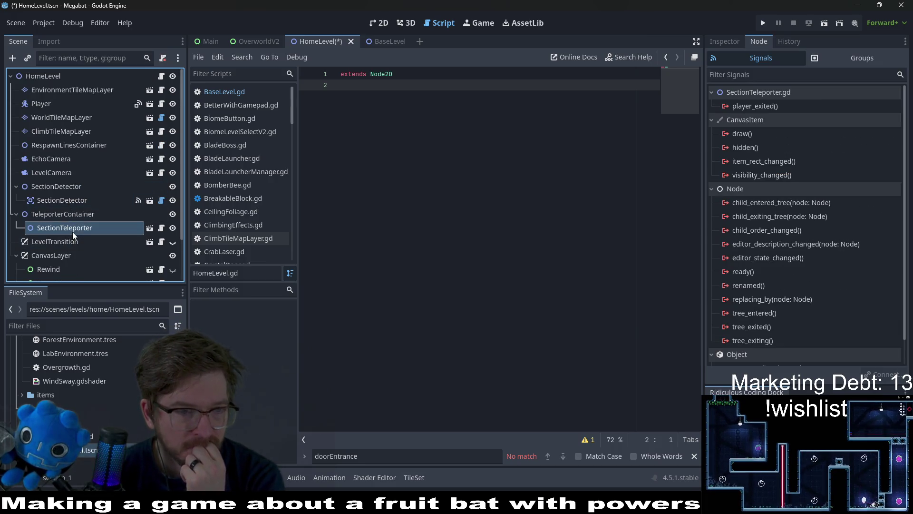
click(61, 190)
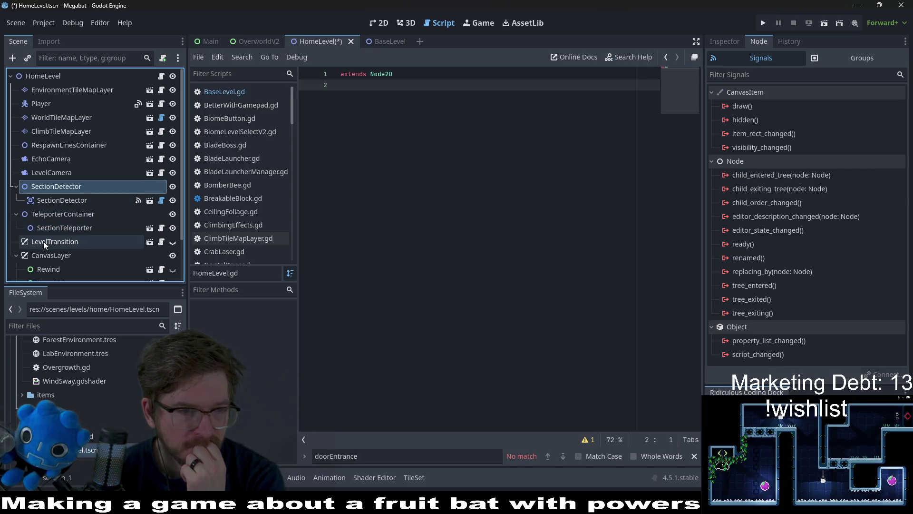
click(16, 256)
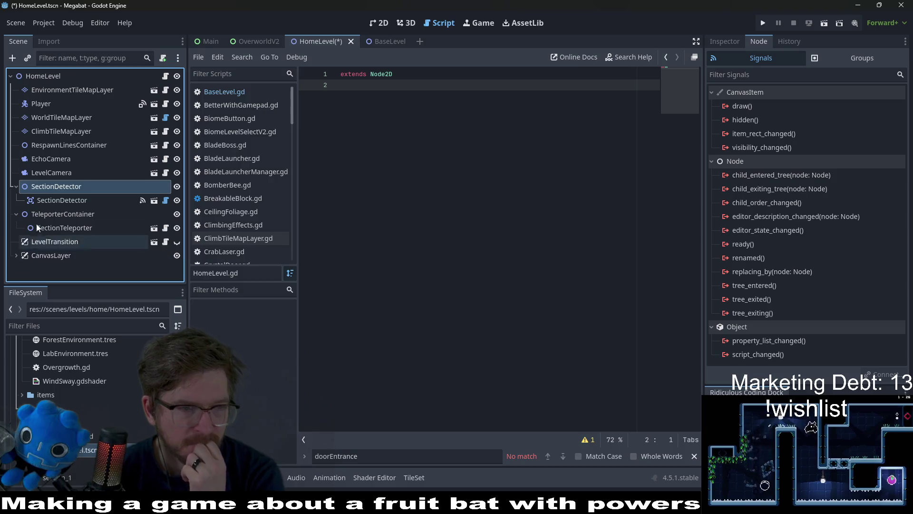
click(56, 213)
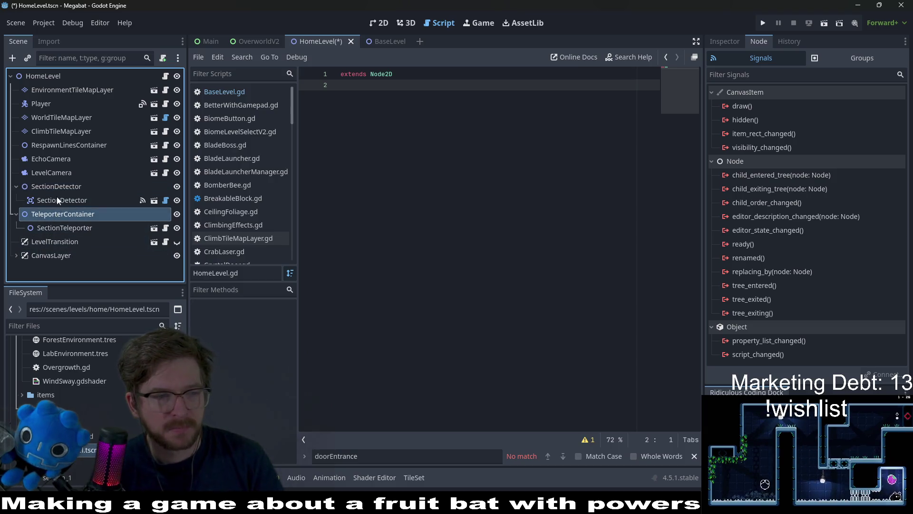
ctrl+click(42, 189)
drag(41, 189, 57, 265)
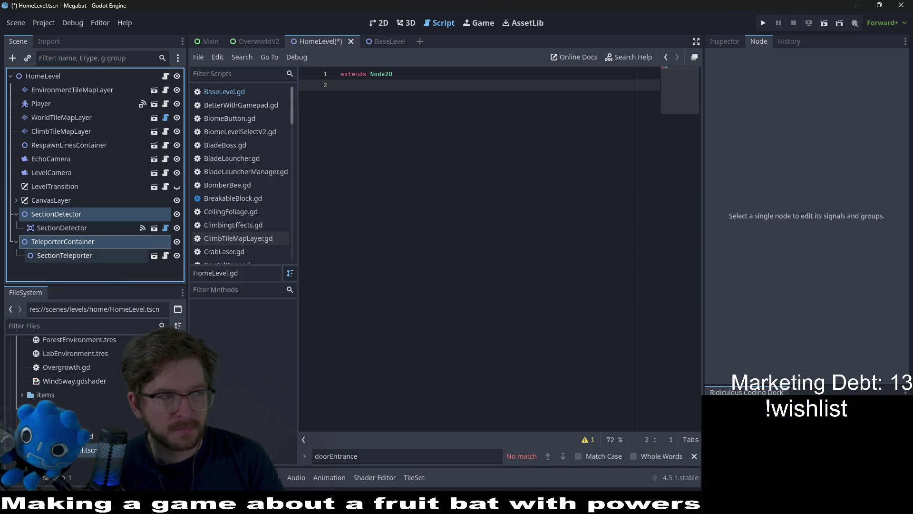
- Recheck the SectionDetector and SectionTeleporter signals and save the HomeLevel scene
click(65, 229)
click(82, 258)
key(ctrl+s)
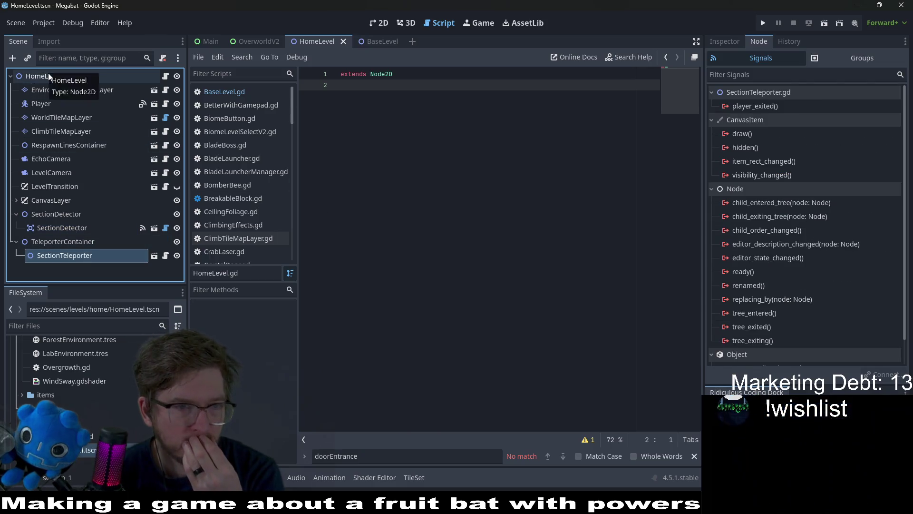
click(47, 76)
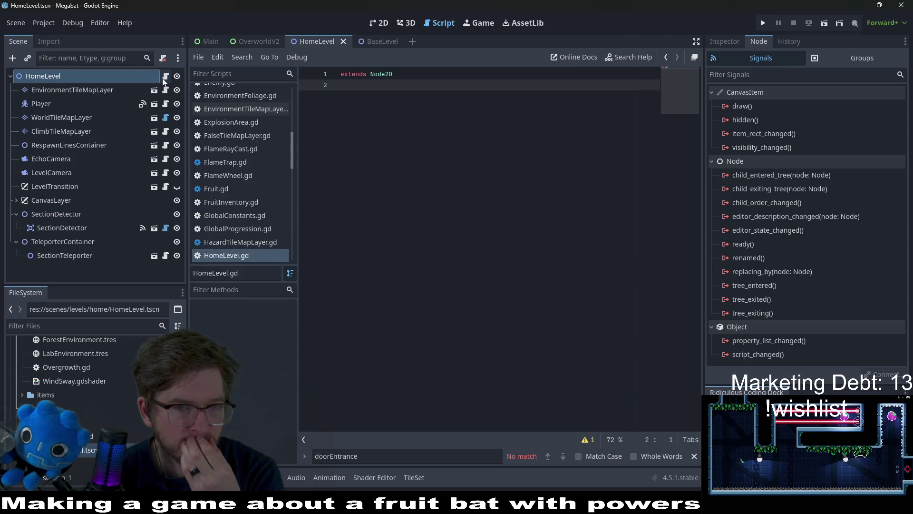
click(47, 228)
click(52, 256)
drag(53, 256, 354, 135)
click(411, 75)
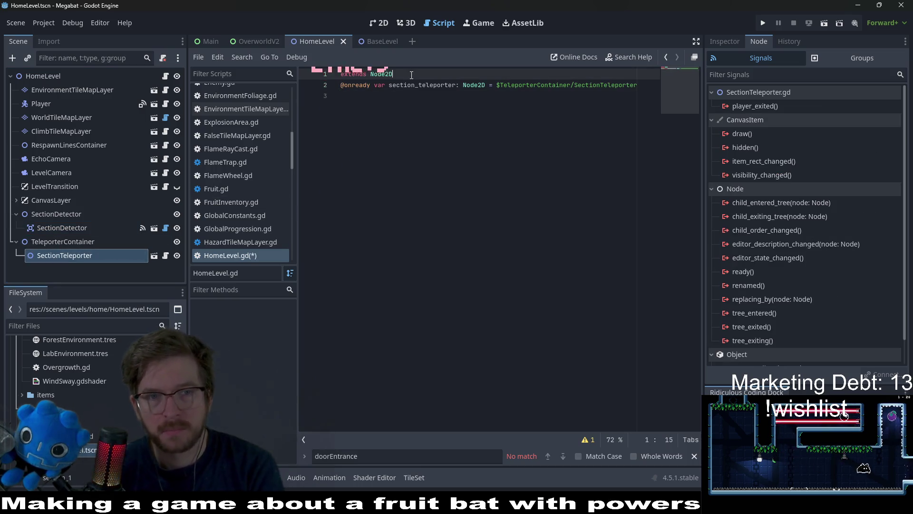
key(Return)
key(Return)
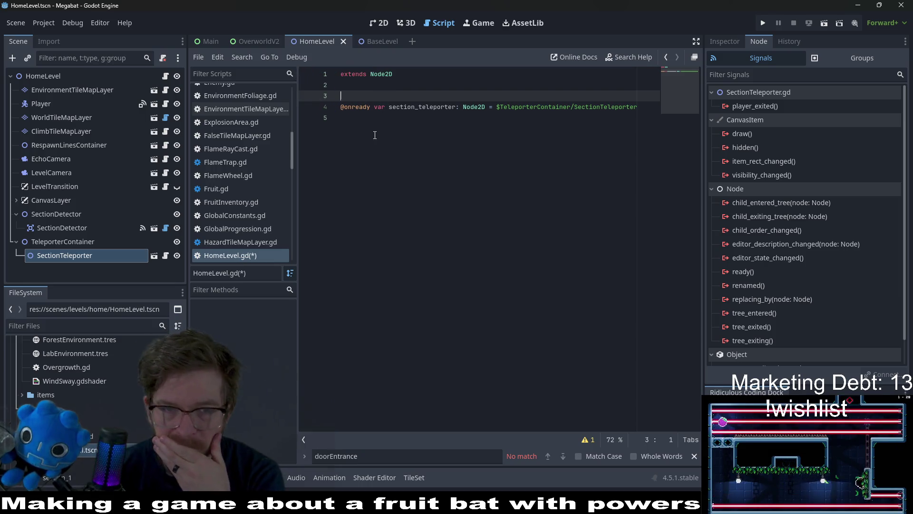
- Rename the SectionTeleporter node to TutorialSectionTeleporter
click(373, 24)
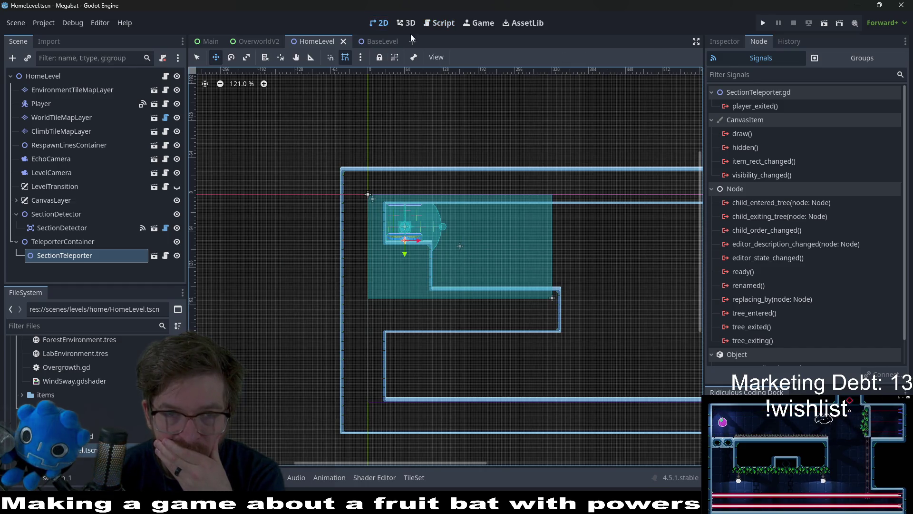
click(435, 24)
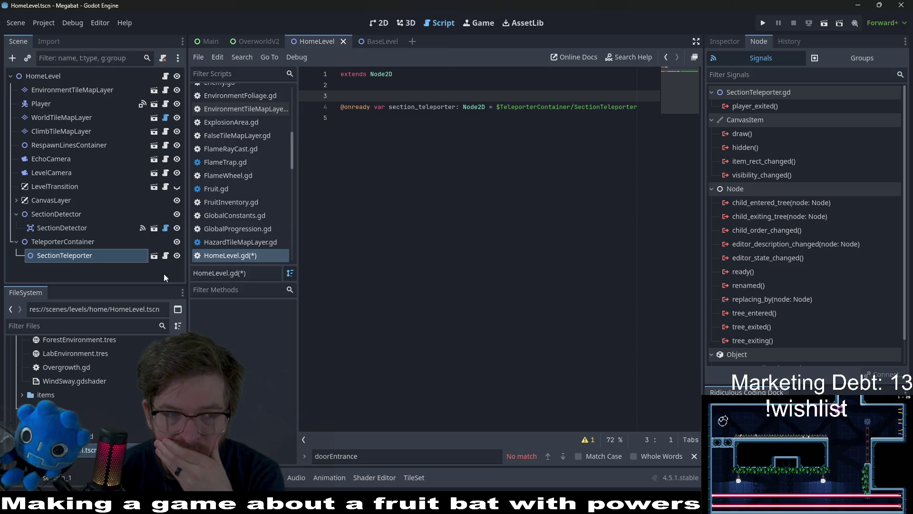
double_click(48, 253)
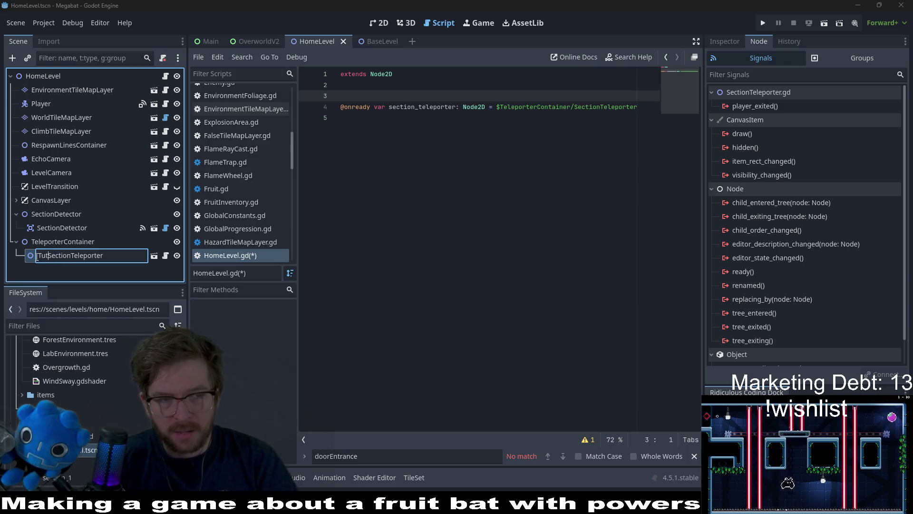
text(orial)
key(Return)
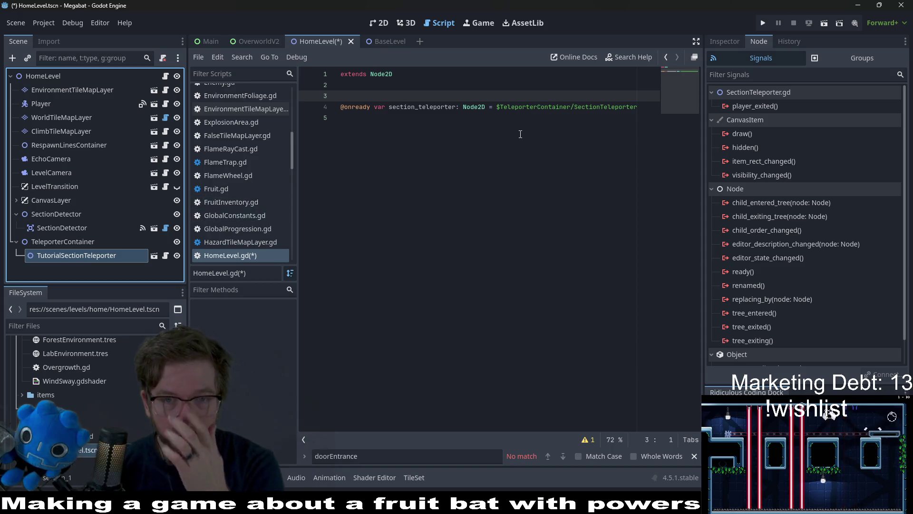
- Replace the outdated line 4 reference with one to TutorialSectionTeleporter, named tutorialSectionTeleporter
drag(520, 134, 347, 114)
key(BackSpace)
drag(81, 255, 401, 151)
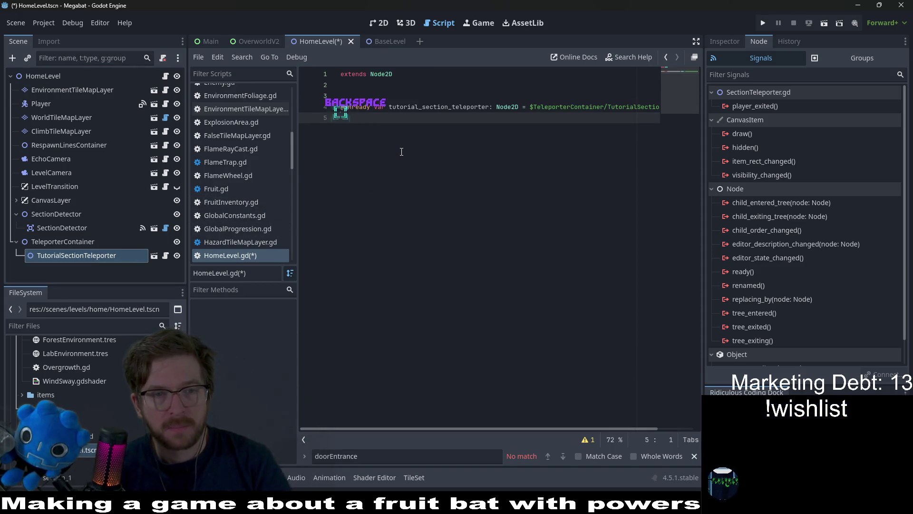
double_click(440, 108)
text(tutorial_)
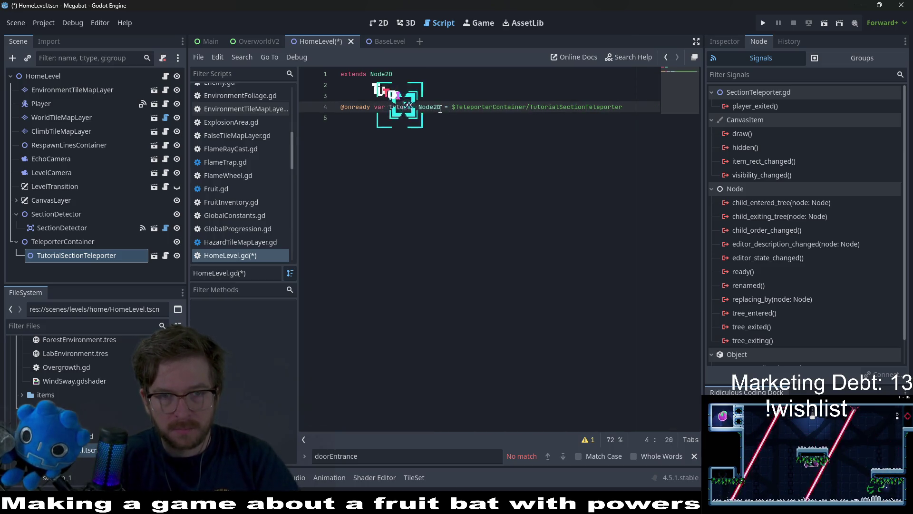
key(BackSpace)
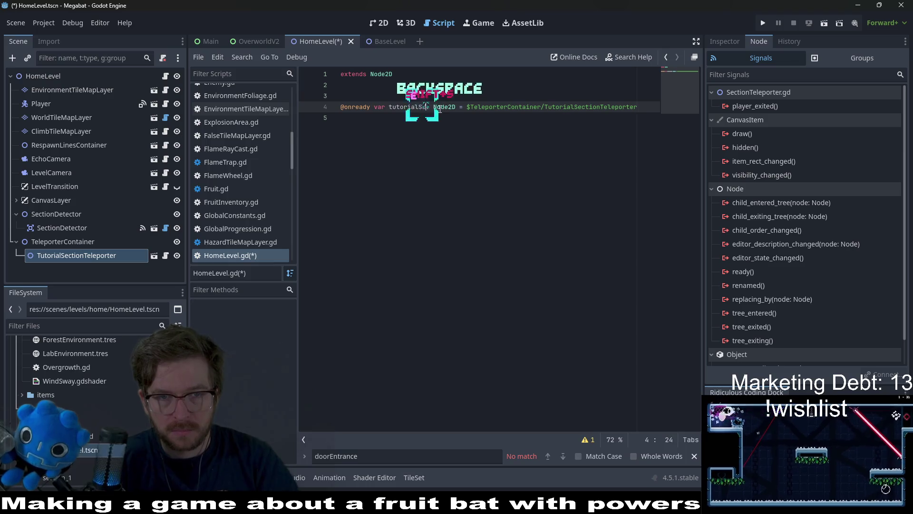
text(SectionTeleporter)
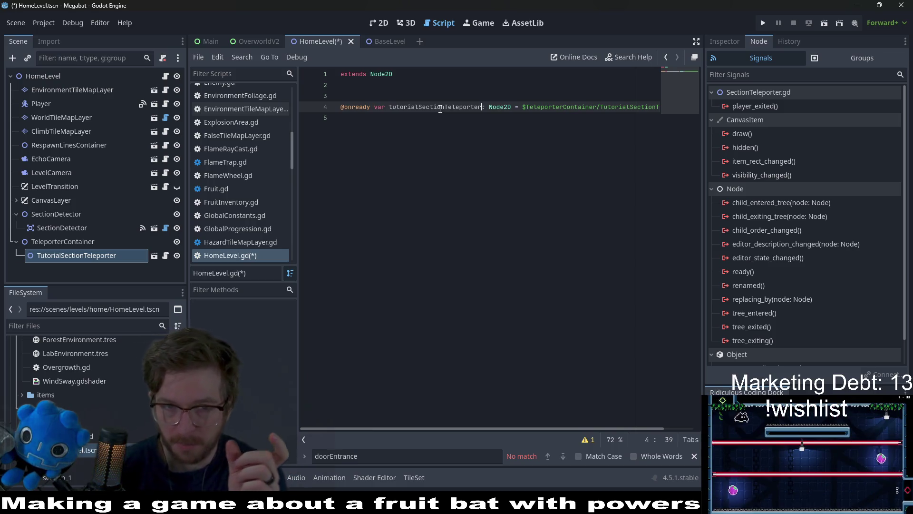
double_click(458, 106)
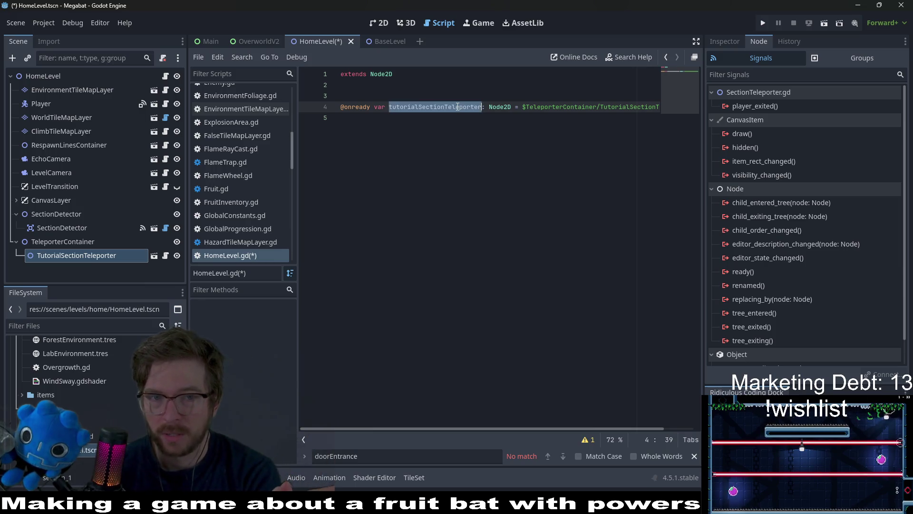
- Duplicate TutorialSectionTeleporter and position the copy on the room's lower floor
click(379, 23)
click(61, 241)
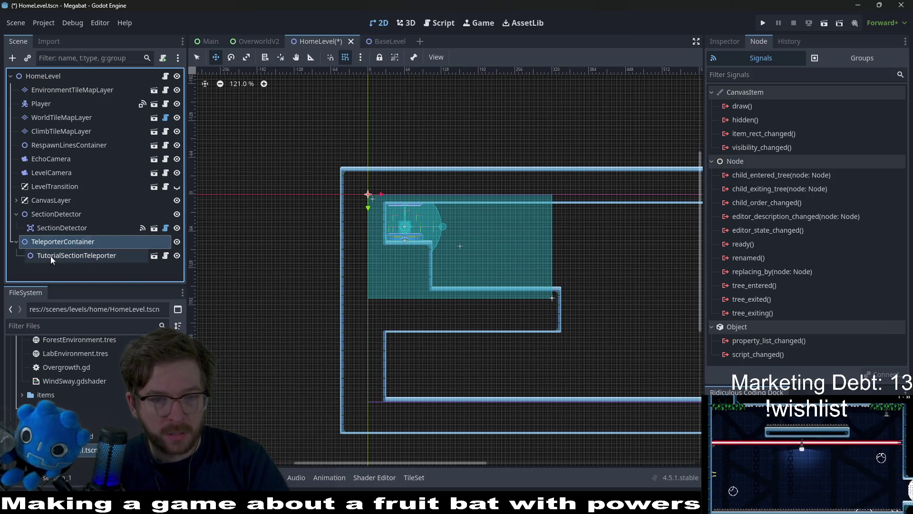
click(51, 256)
key(ctrl+d)
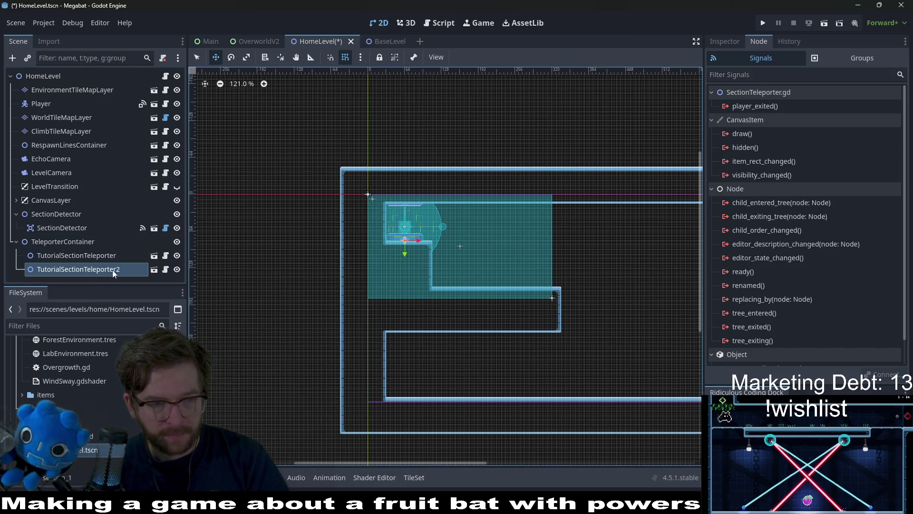
drag(420, 238, 529, 275)
scroll(530, 275, up, 5)
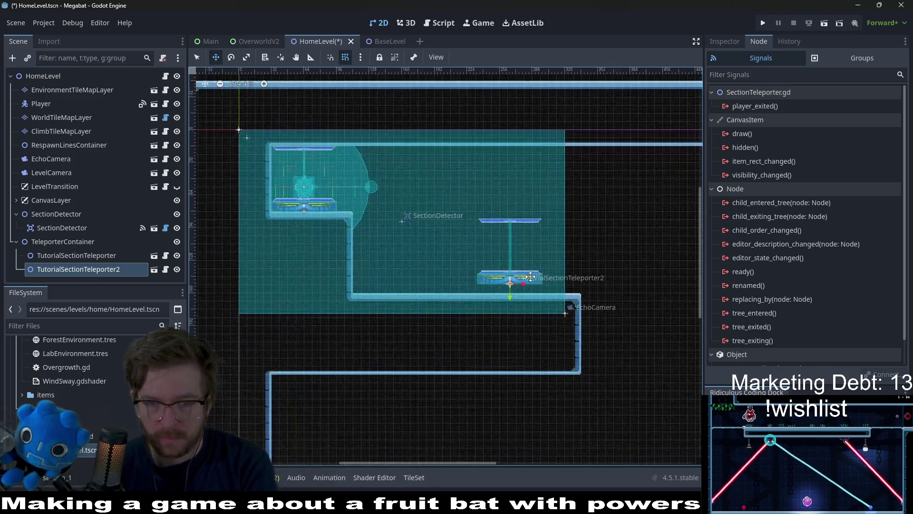
key(Down)
key(Down)
key(Down)
key(Left)
key(Left)
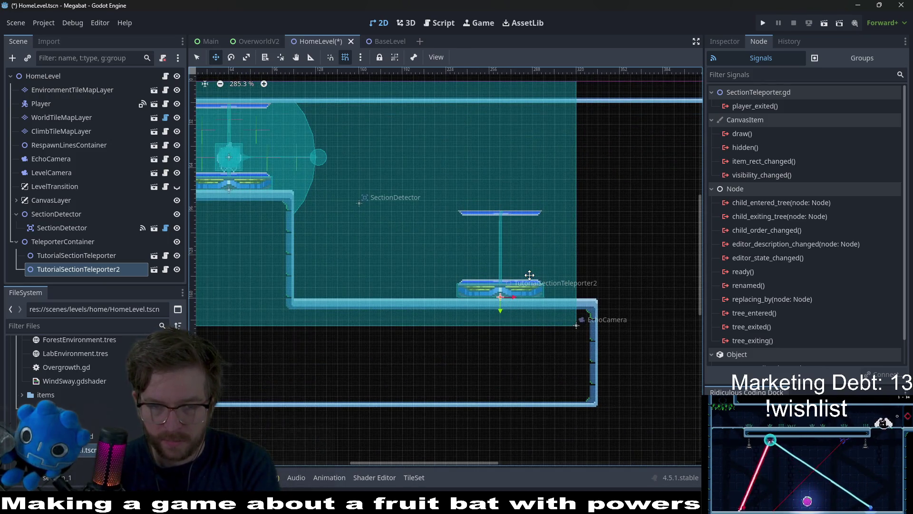
- Rename the copied teleporter to LabSectionTeleporter and bring the whole room back into view
double_click(62, 270)
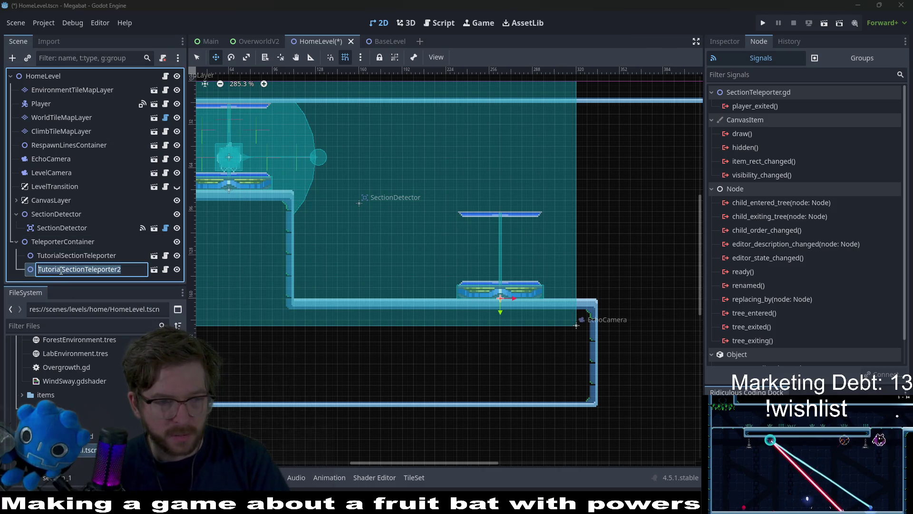
click(64, 270)
double_click(61, 269)
text(Lab)
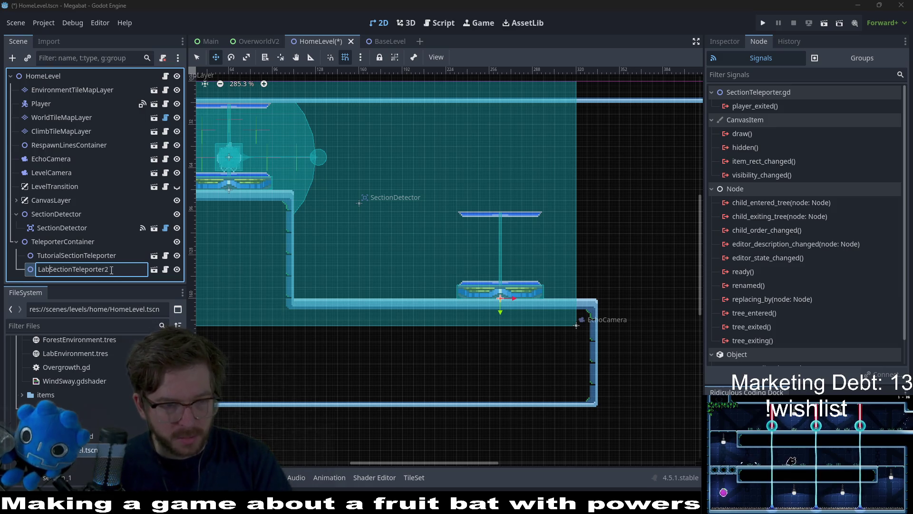
key(Return)
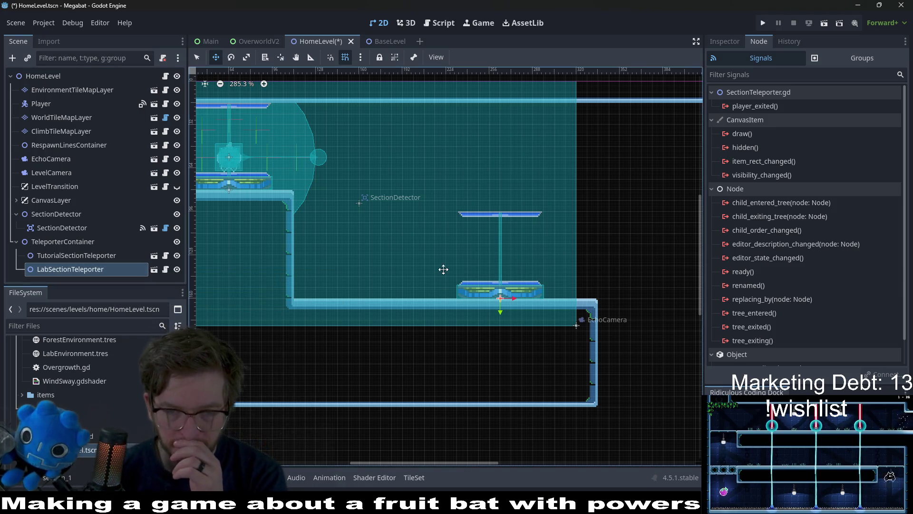
scroll(530, 234, down, 2)
drag(530, 232, 475, 264)
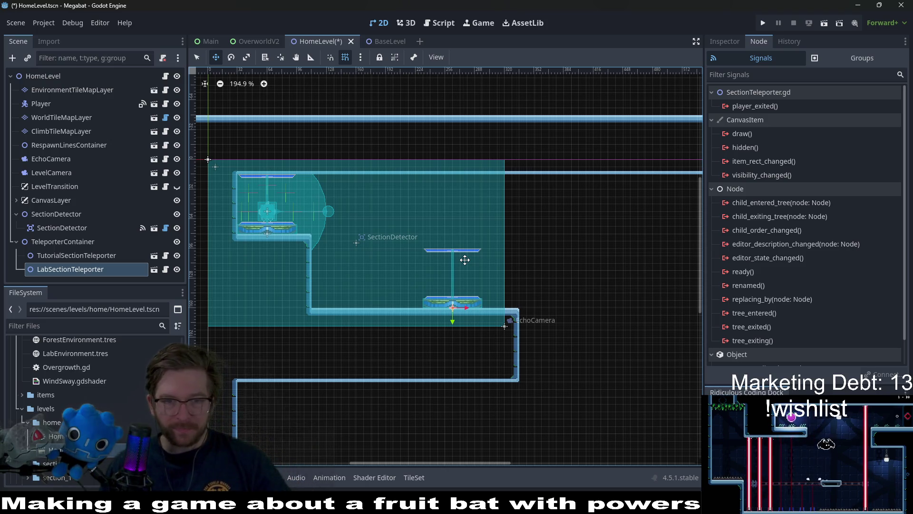
- Paint rectangles of wall tiles on WorldTileMapLayer around the lab teleporter and along the right wall
click(87, 122)
key(q)
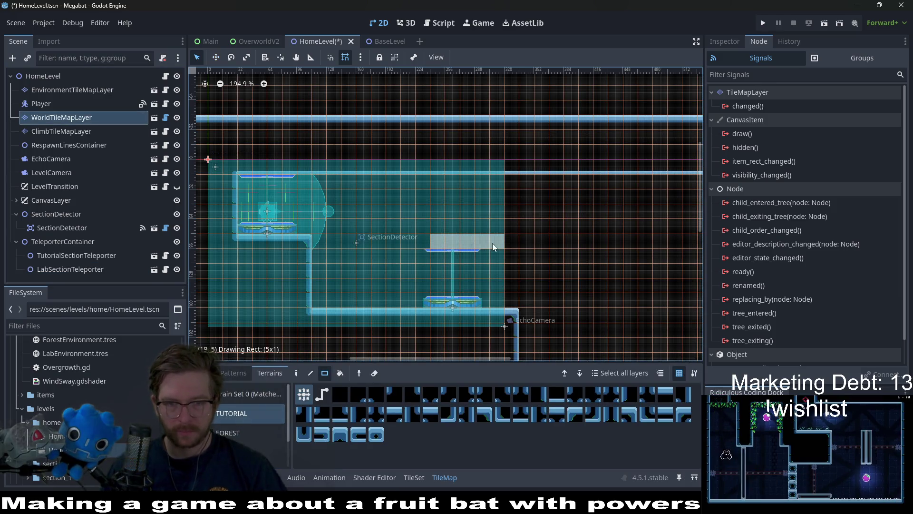
drag(495, 219, 491, 177)
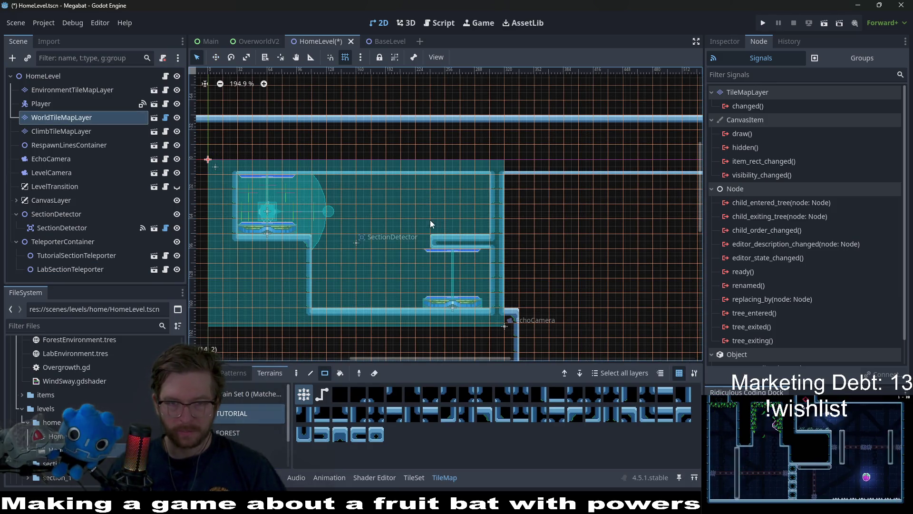
drag(486, 244, 428, 175)
scroll(455, 277, down, 2)
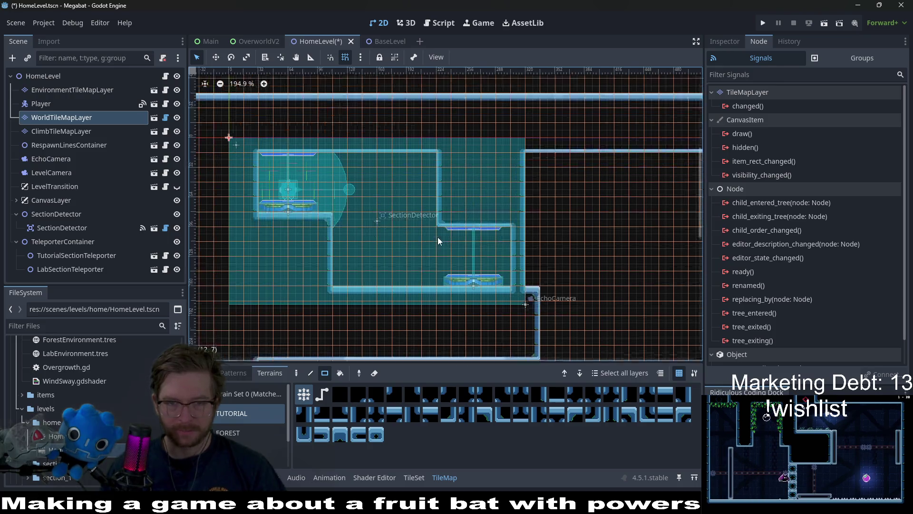
drag(553, 264, 557, 135)
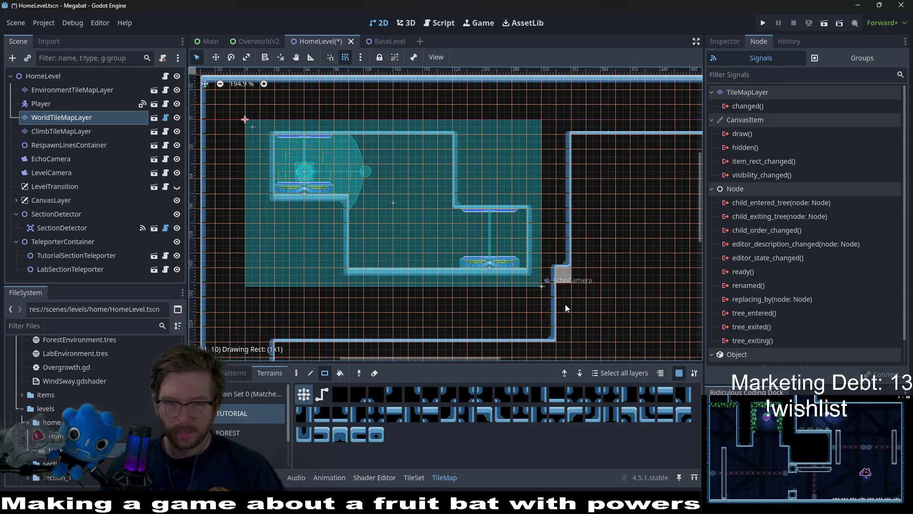
- Save the HomeLevel scene and pan around to inspect the reshaped room
scroll(490, 264, up, 6)
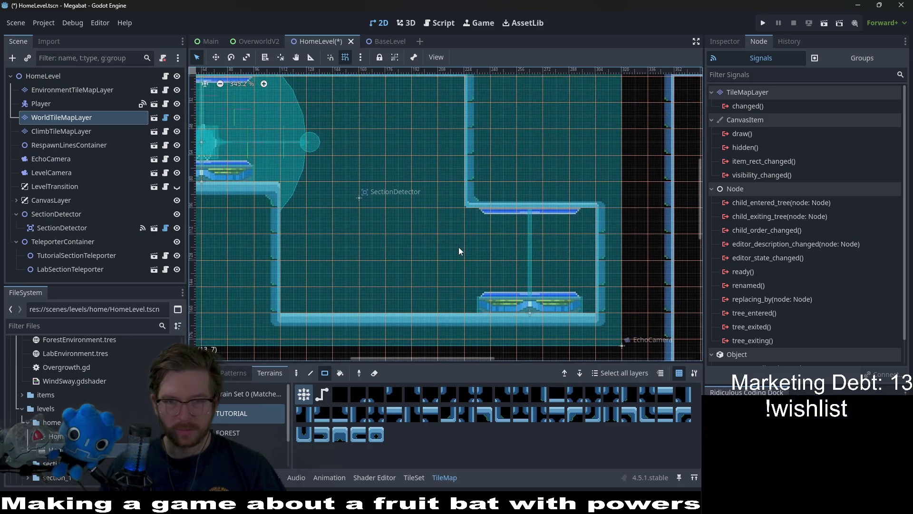
scroll(459, 247, down, 6)
key(ctrl+s)
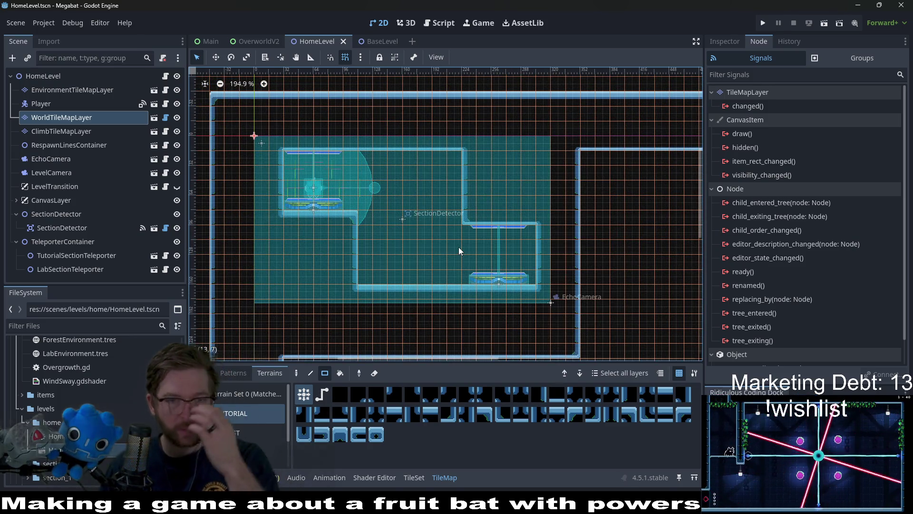
scroll(438, 197, up, 3)
scroll(438, 197, right, 2)
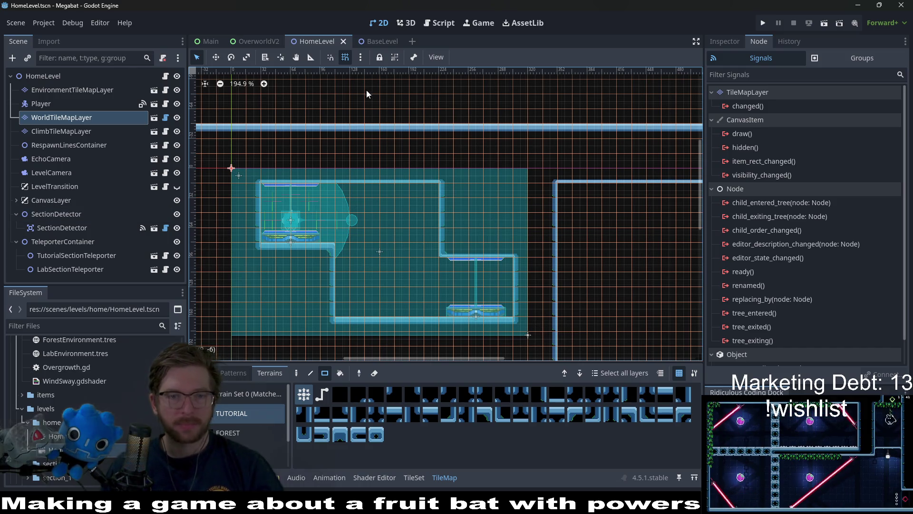
scroll(355, 238, left, 2)
scroll(354, 238, down, 1)
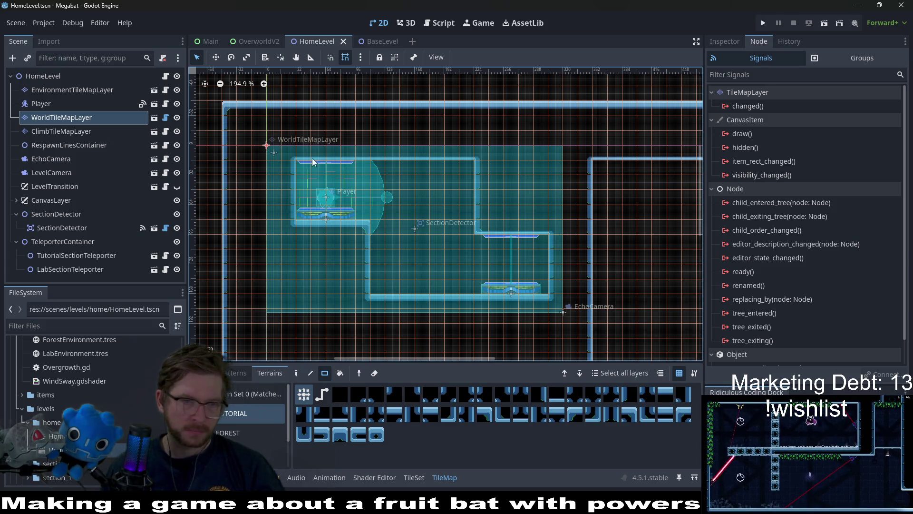
click(440, 22)
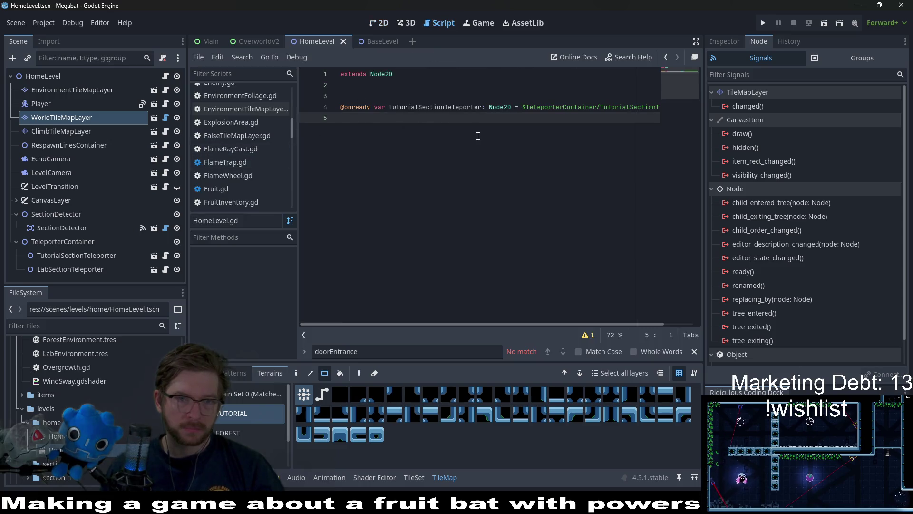
mouse_move(95, 270)
mouse_down()
mouse_move(369, 146)
mouse_move(370, 137)
mouse_up()
click(405, 118)
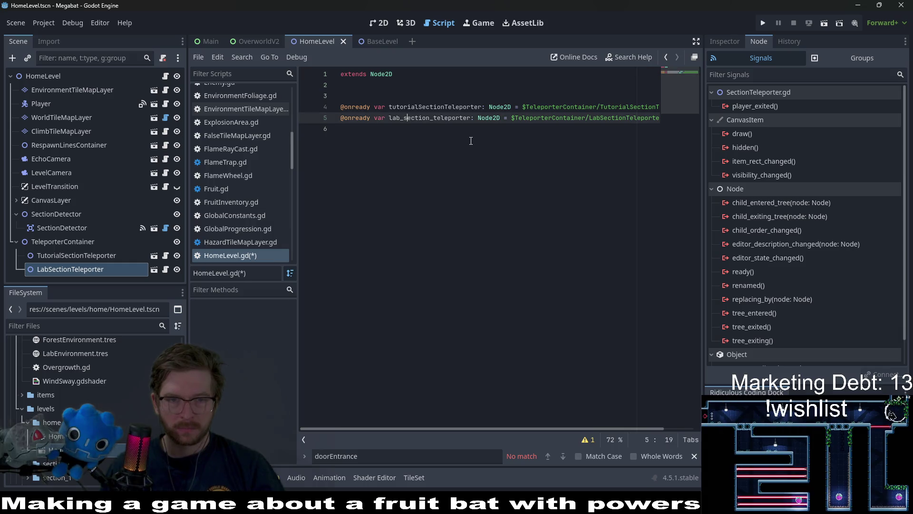
key(BackSpace)
key(BackSpace)
text(S)
key(Right)
key(Right)
key(Right)
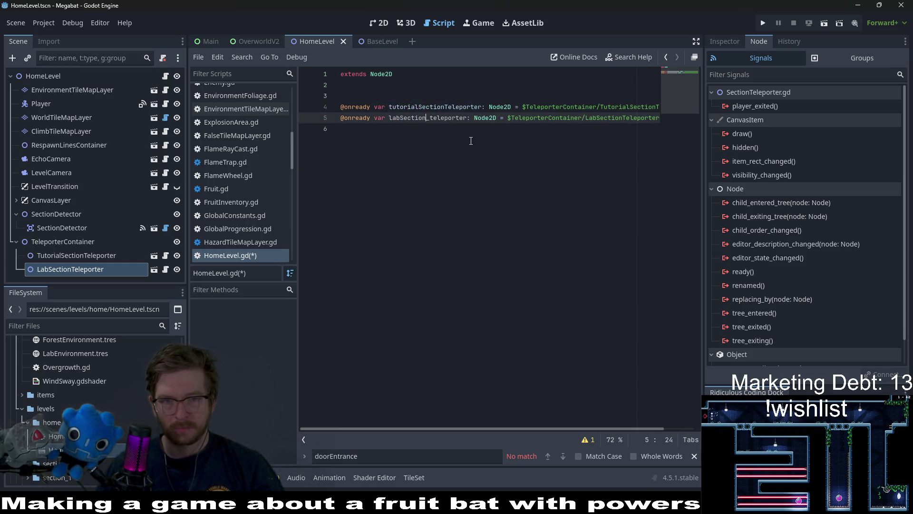
key(BackSpace)
key(BackSpace)
text(T)
key(ctrl+s)
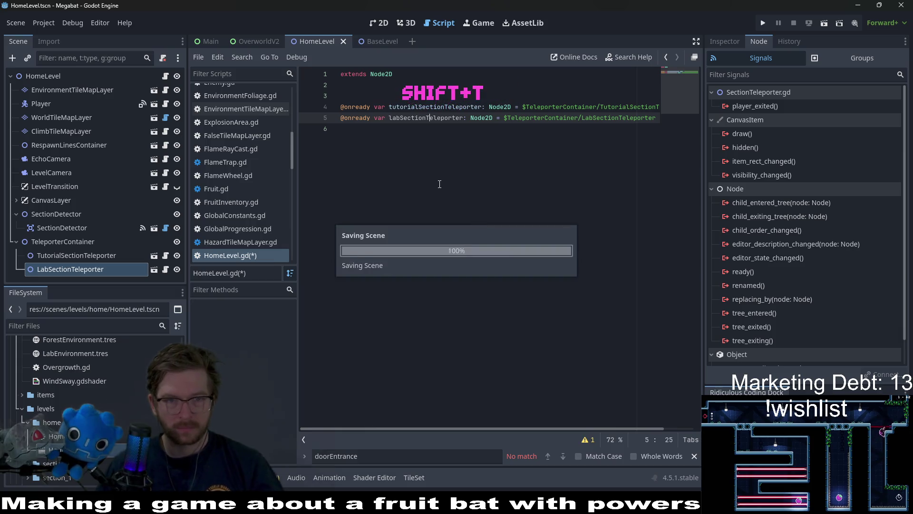
click(440, 184)
key(ctrl+s)
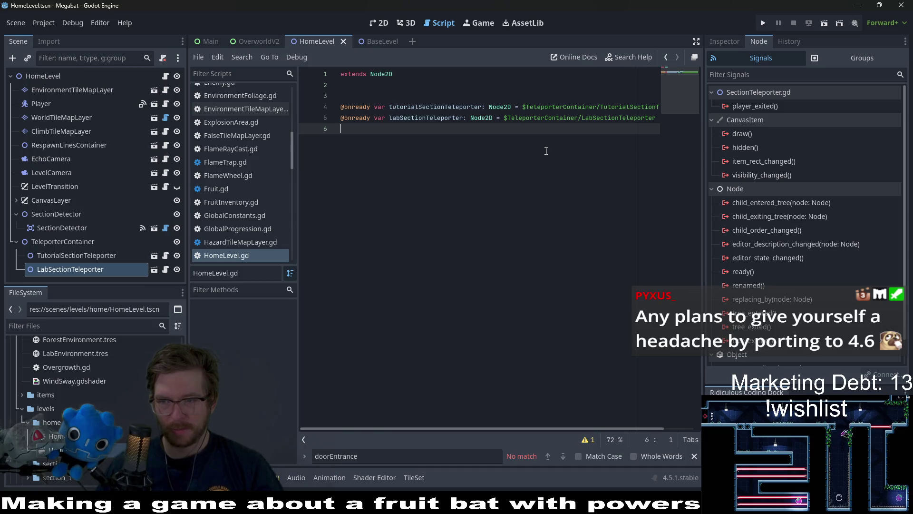
- Open a new browser window on godotengine.org over the editor
click(369, 92)
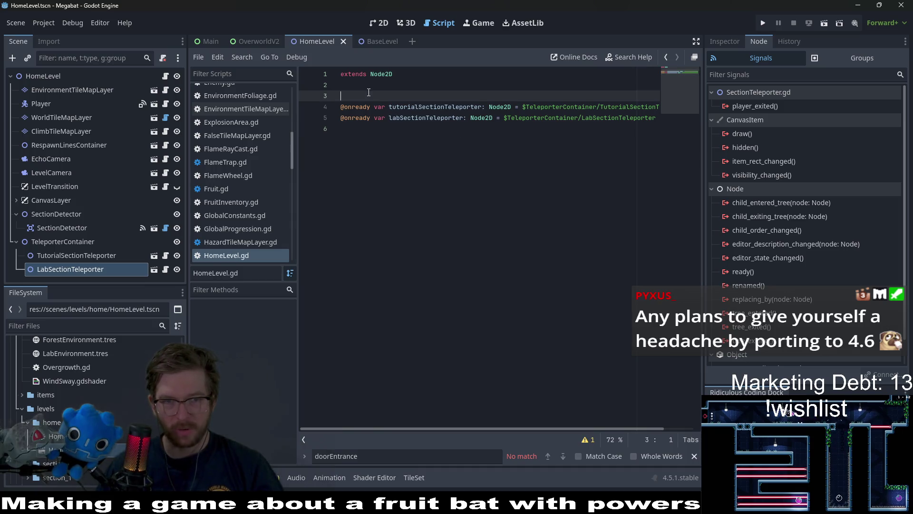
click(451, 235)
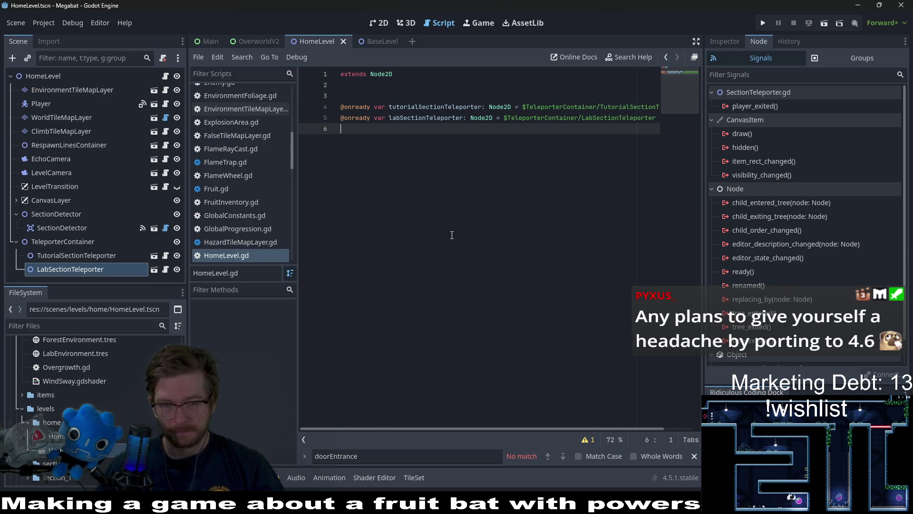
key(super+2)
key(super+2)
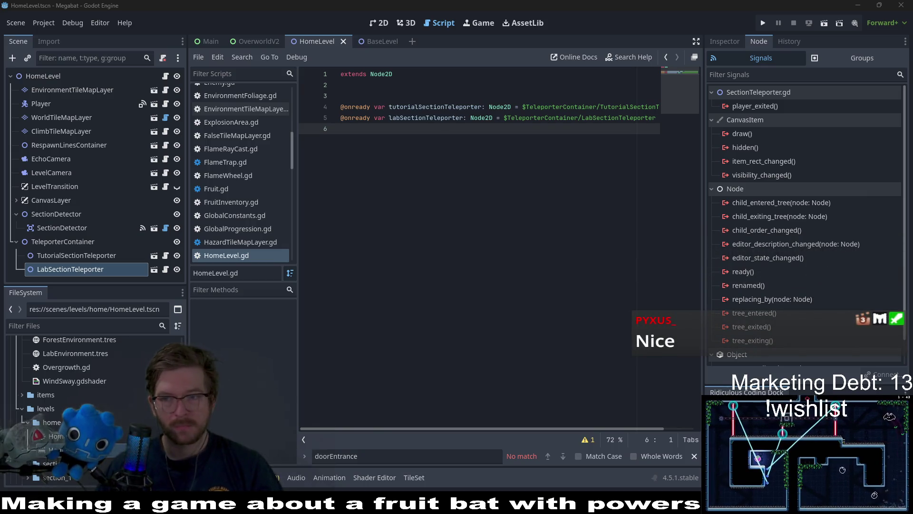
drag(192, 95, 496, 66)
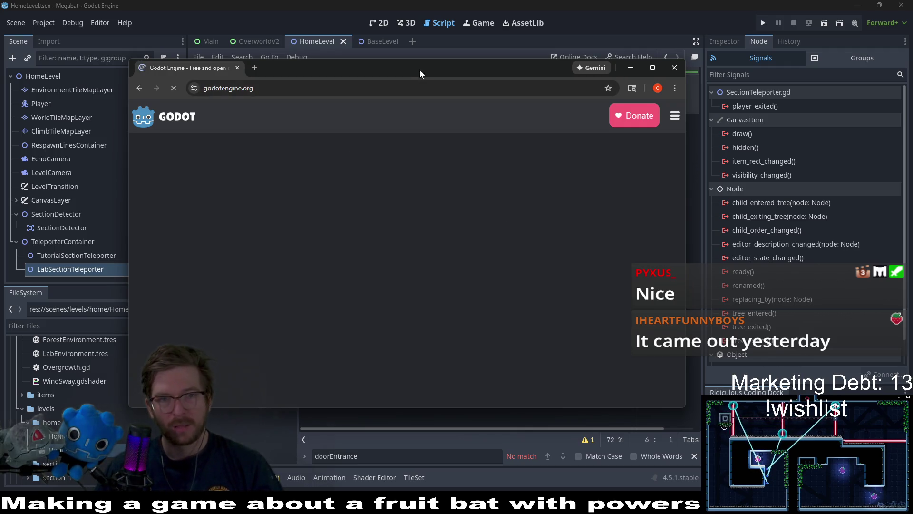
- Enlarge the Chrome window, reload godotengine.org, and go to the Godot 4.6 what's-new page
drag(420, 70, 445, 43)
drag(707, 381, 830, 456)
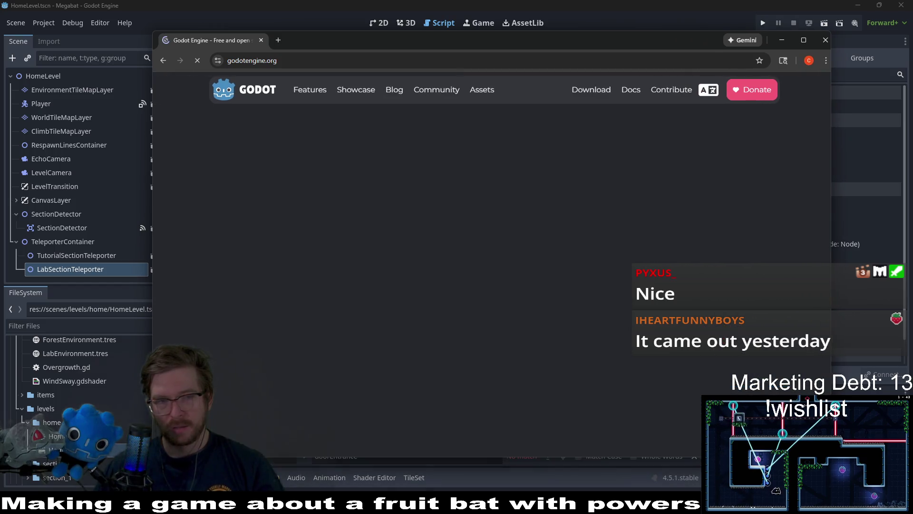
mouse_move(480, 49)
mouse_down()
mouse_move(402, 39)
mouse_move(440, 38)
mouse_move(431, 38)
mouse_up()
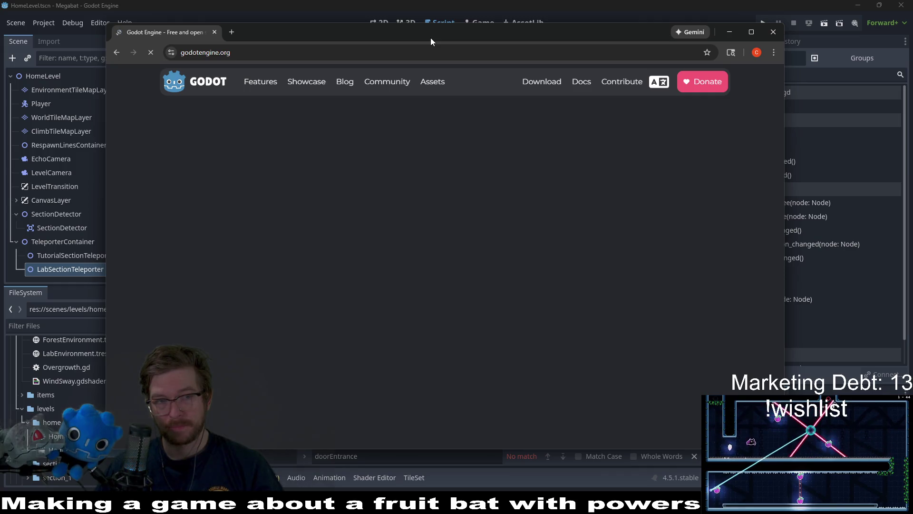
click(156, 59)
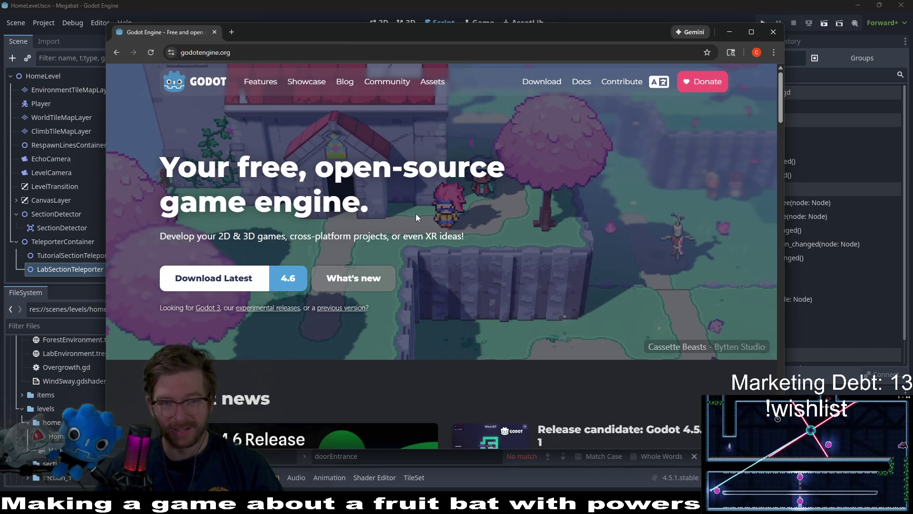
click(371, 285)
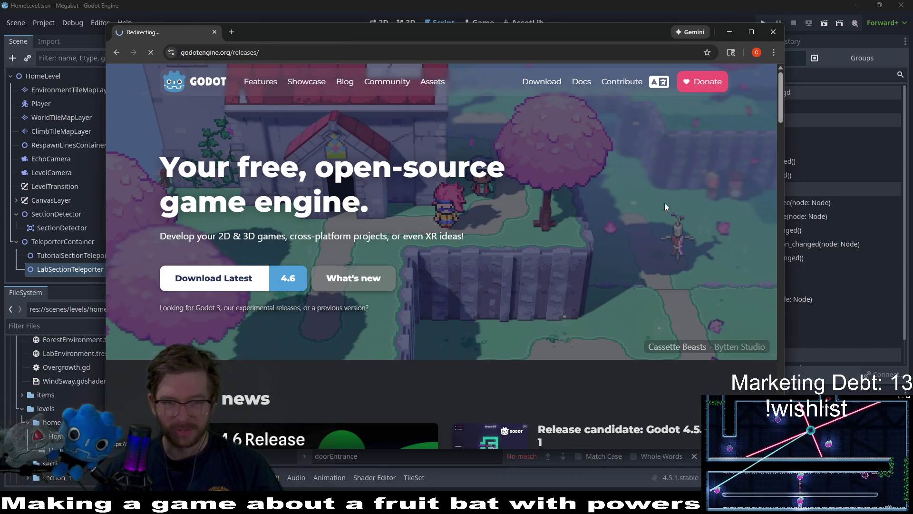
- Scroll the 4.6 release notes past unique Node IDs and LibGodot to the rotatable scene tiles section
scroll(545, 192, down, 7)
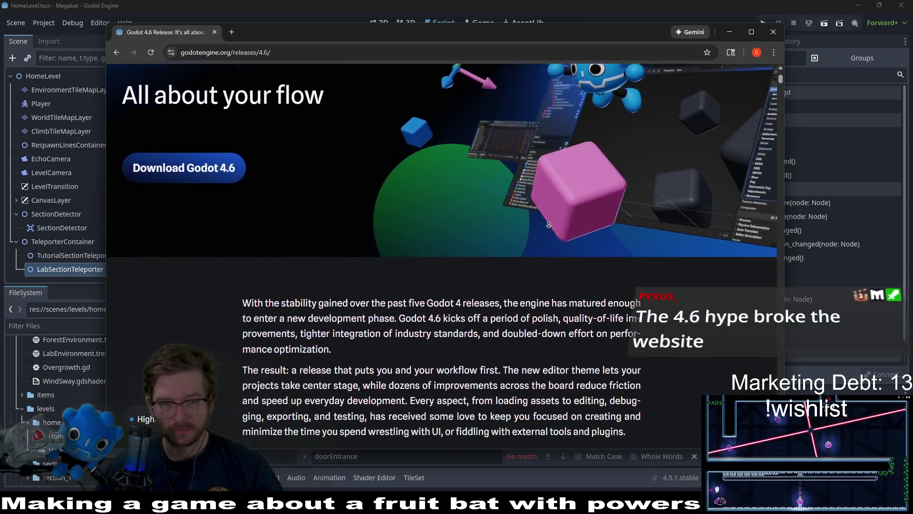
scroll(567, 216, down, 6)
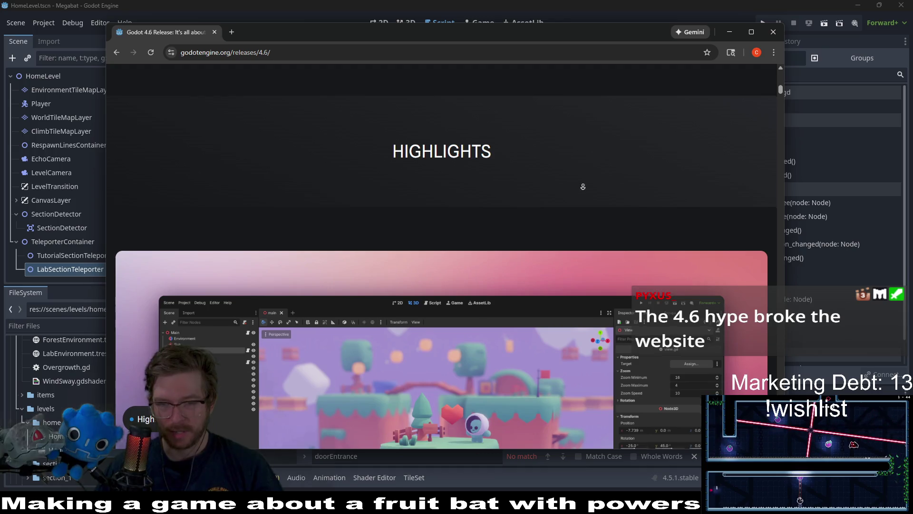
scroll(614, 174, down, 4)
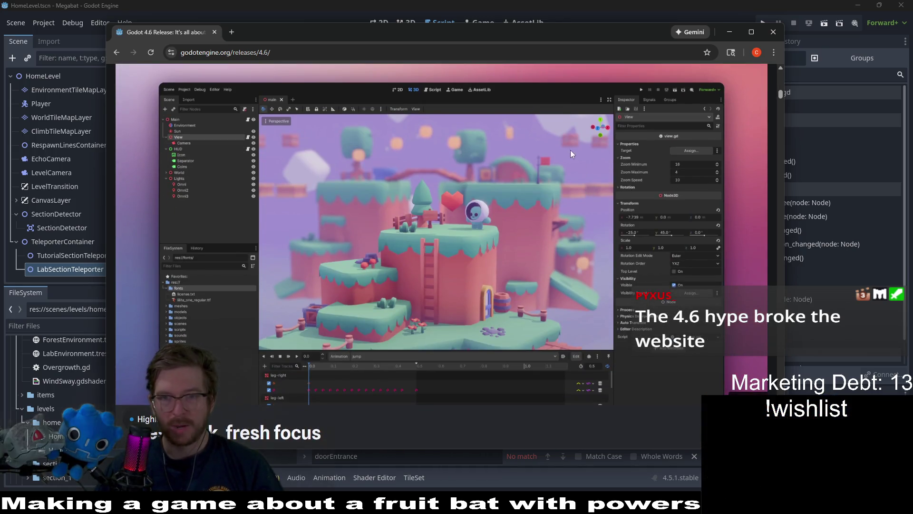
scroll(669, 113, down, 7)
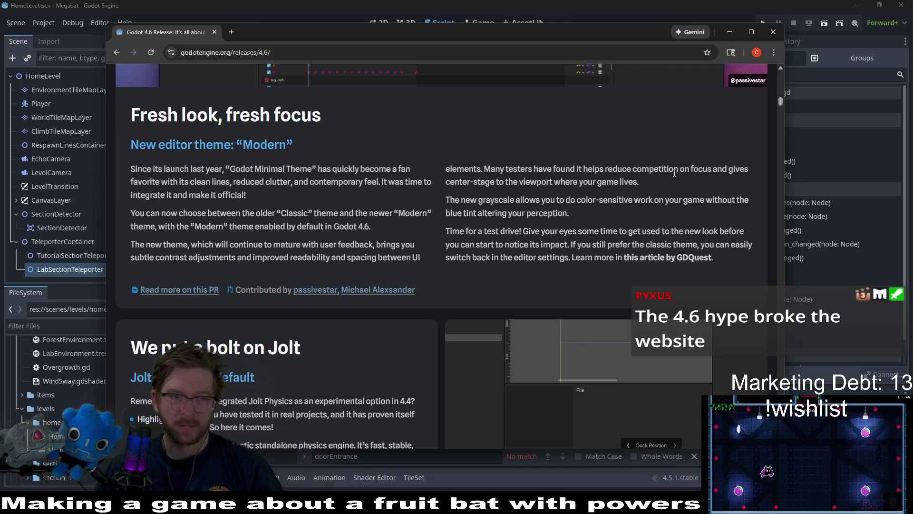
scroll(630, 130, down, 2)
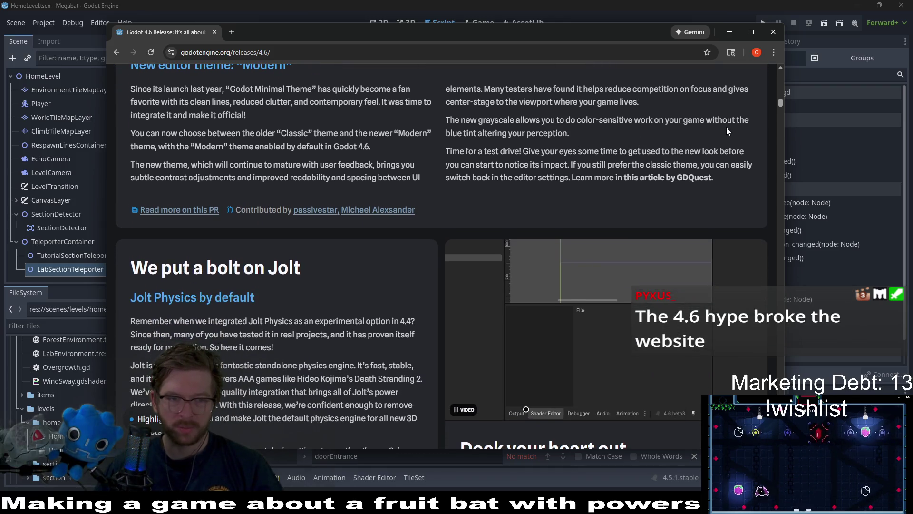
scroll(722, 173, down, 2)
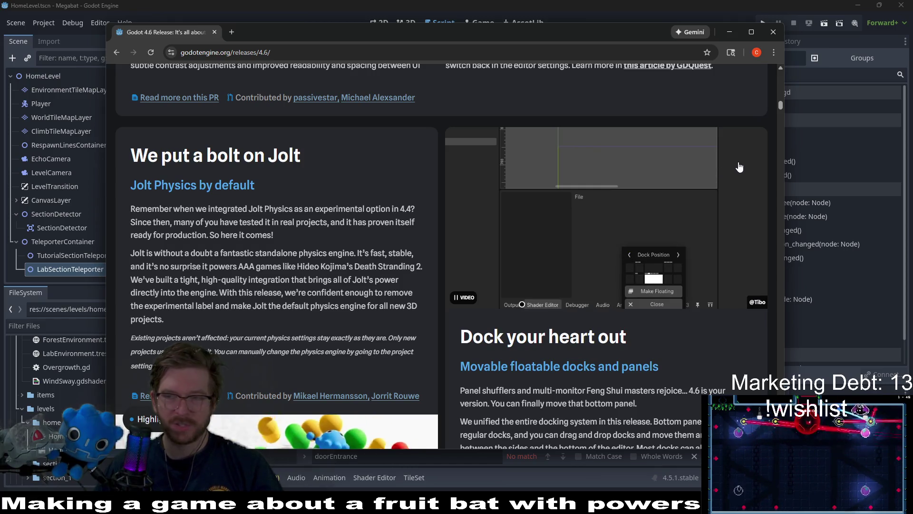
scroll(738, 162, down, 7)
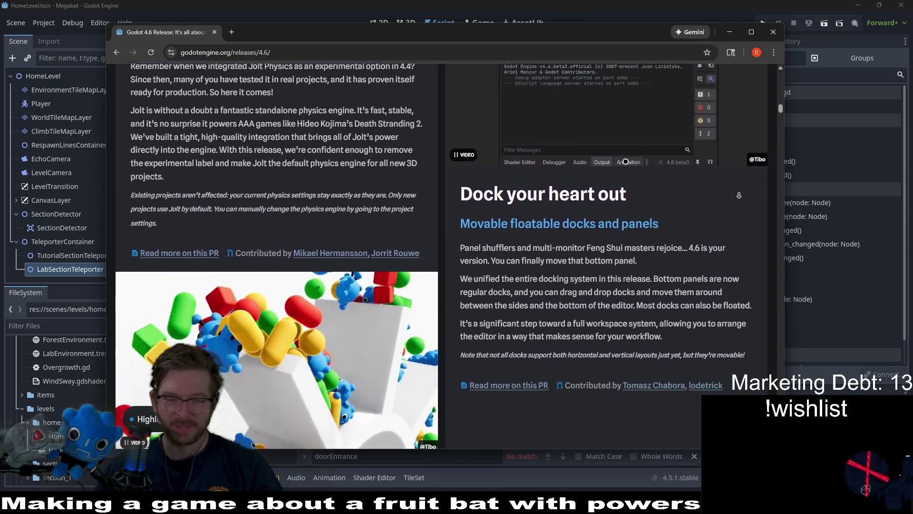
scroll(738, 195, down, 7)
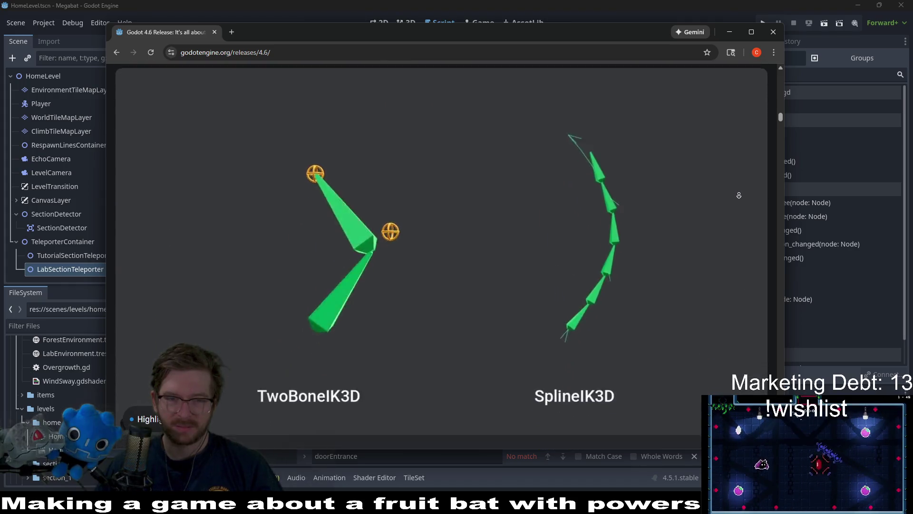
scroll(739, 190, down, 6)
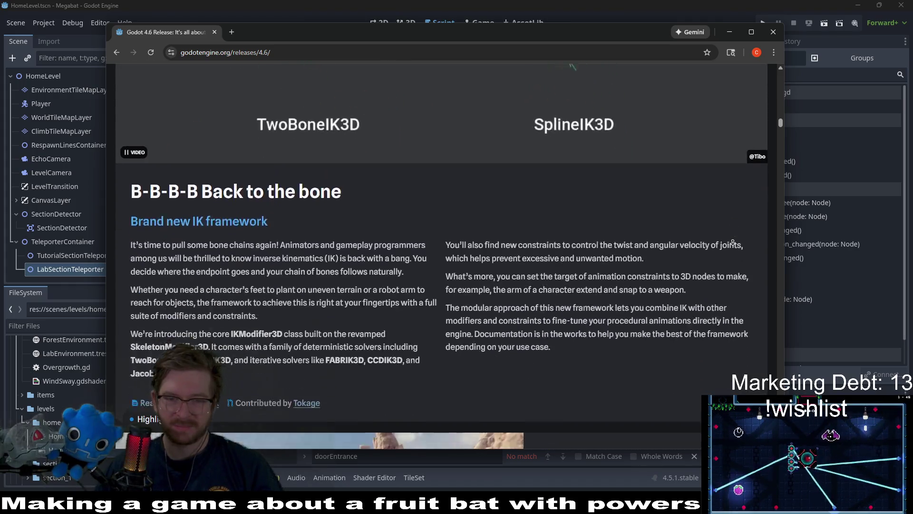
scroll(738, 187, down, 5)
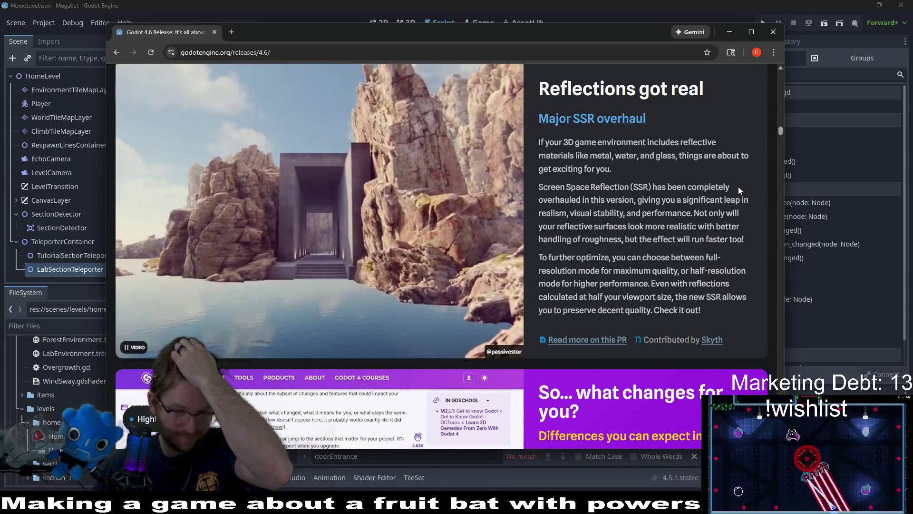
scroll(737, 186, down, 3)
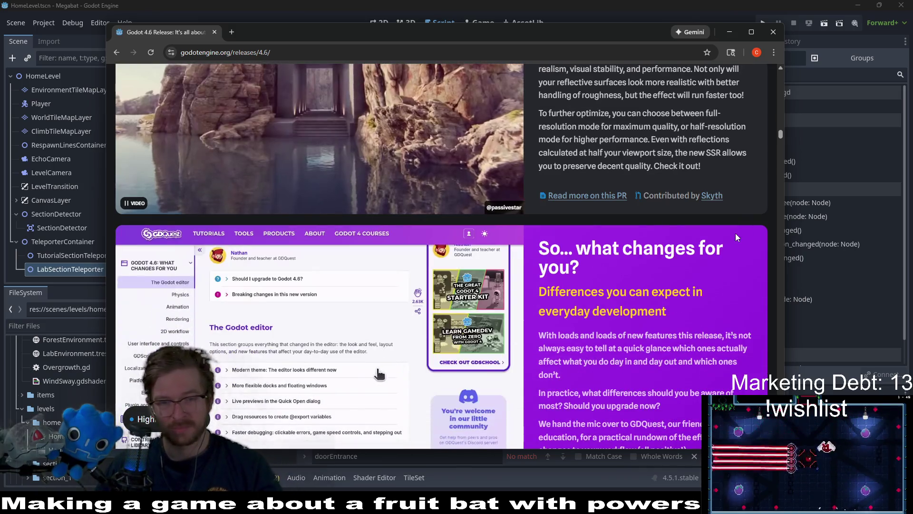
middle_click(739, 162)
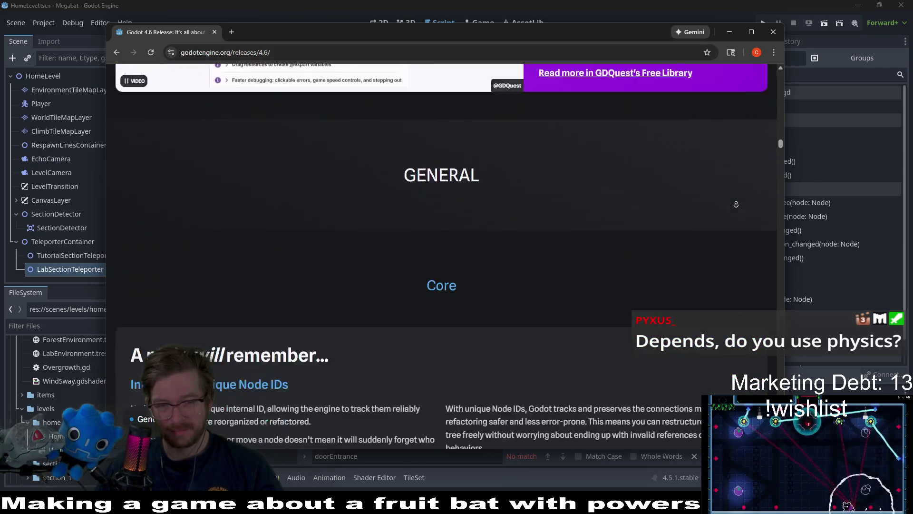
click(737, 206)
scroll(736, 203, down, 10)
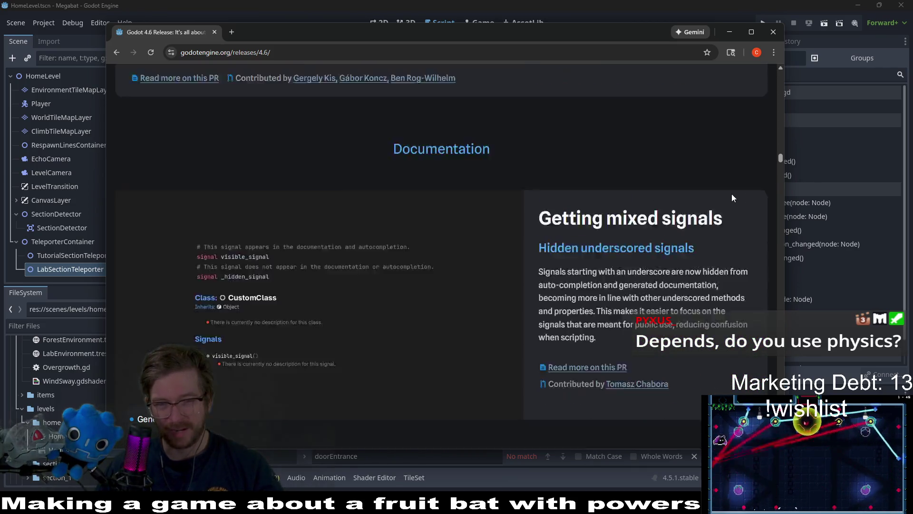
scroll(723, 191, up, 10)
click(730, 205)
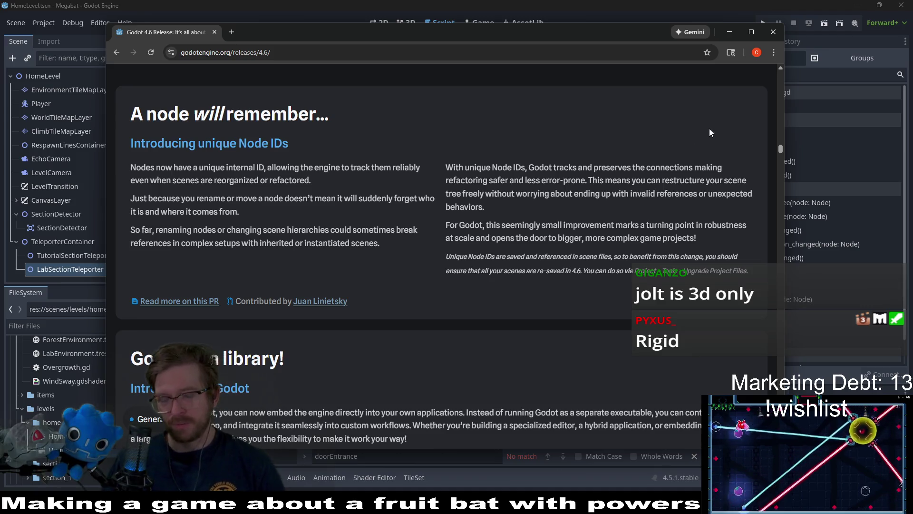
scroll(654, 119, down, 4)
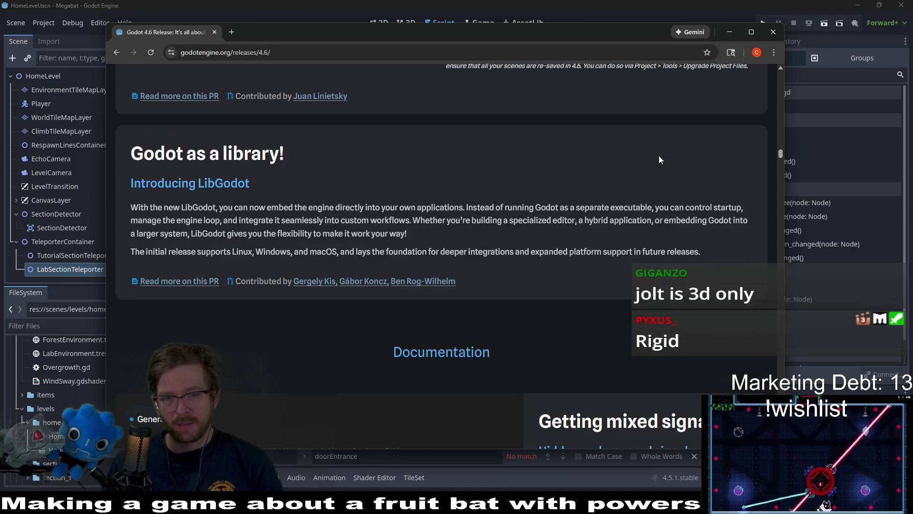
scroll(664, 155, down, 3)
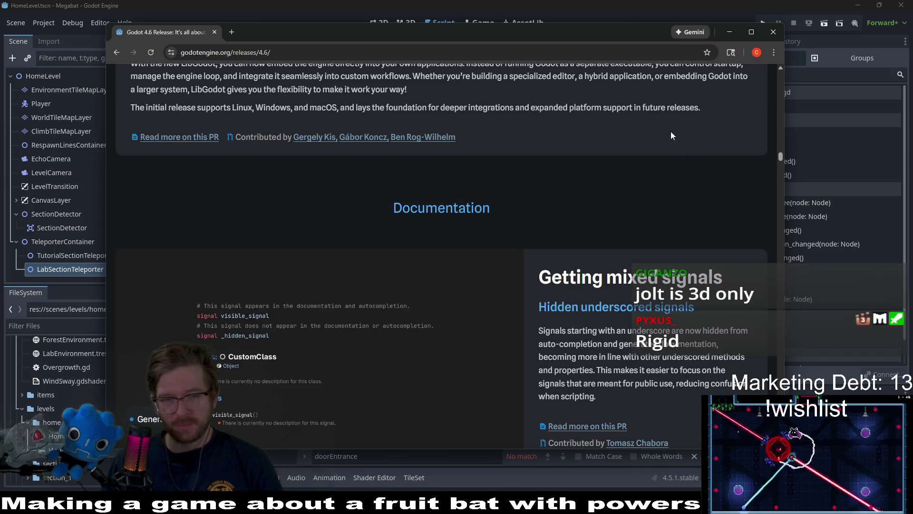
scroll(666, 135, down, 9)
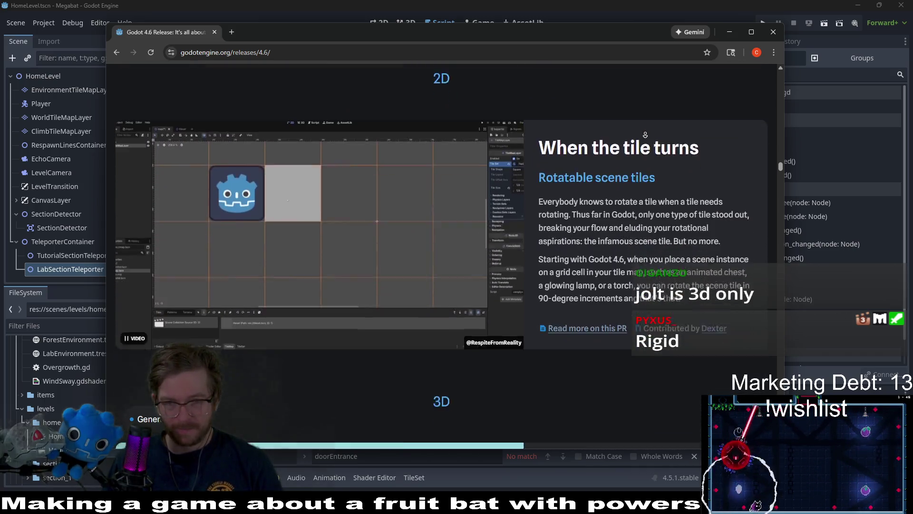
- Scroll back up the release notes and go to the Download Godot 4.6 page
scroll(645, 135, down, 1)
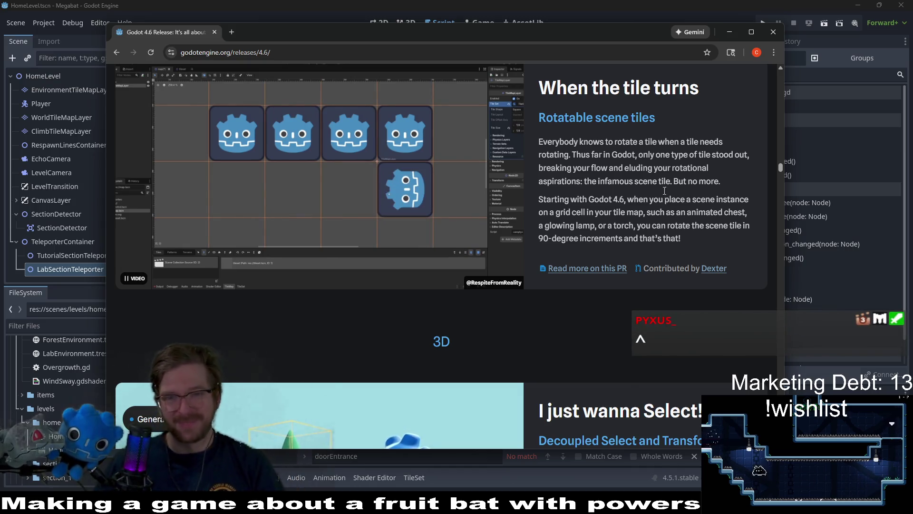
scroll(743, 226, down, 8)
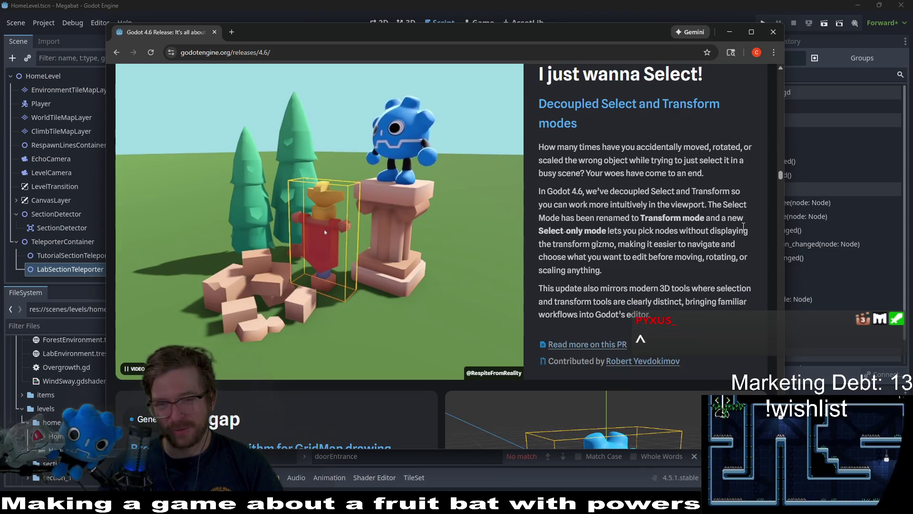
scroll(745, 230, down, 6)
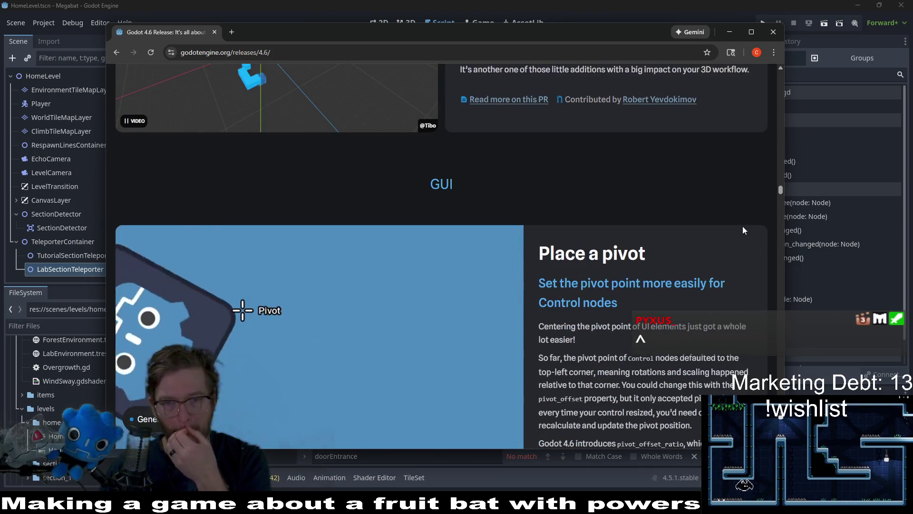
scroll(743, 229, down, 6)
scroll(743, 226, down, 8)
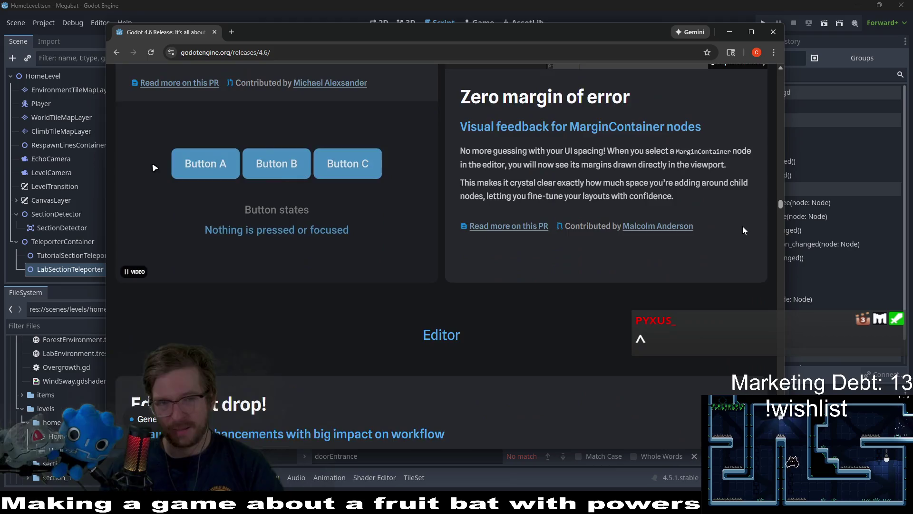
scroll(743, 226, up, 7)
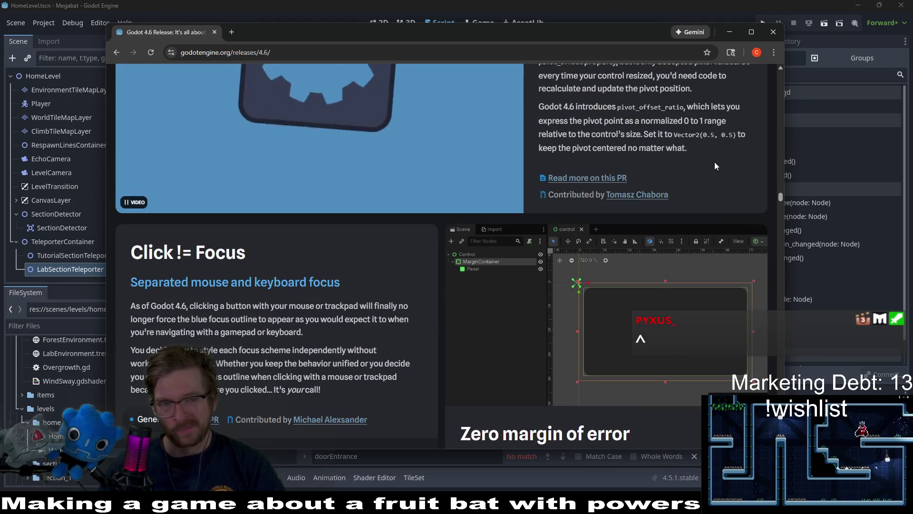
scroll(716, 171, down, 1)
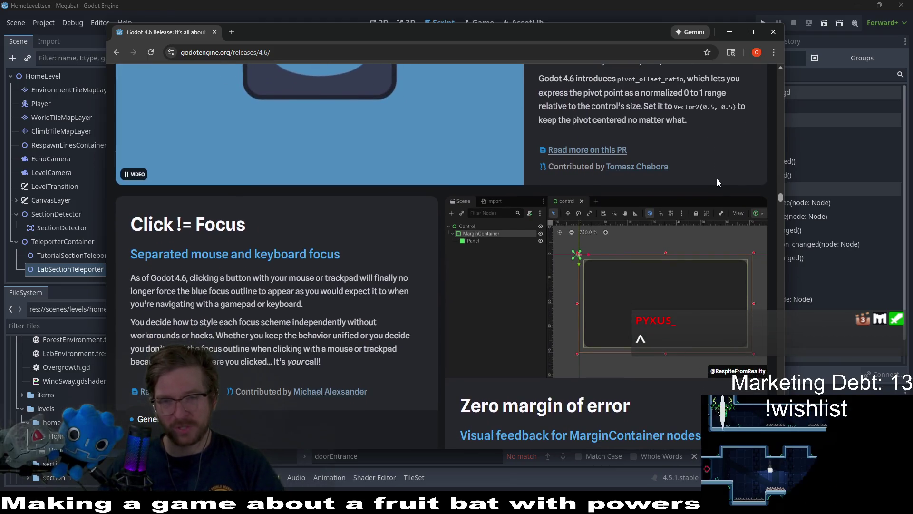
scroll(717, 178, up, 20)
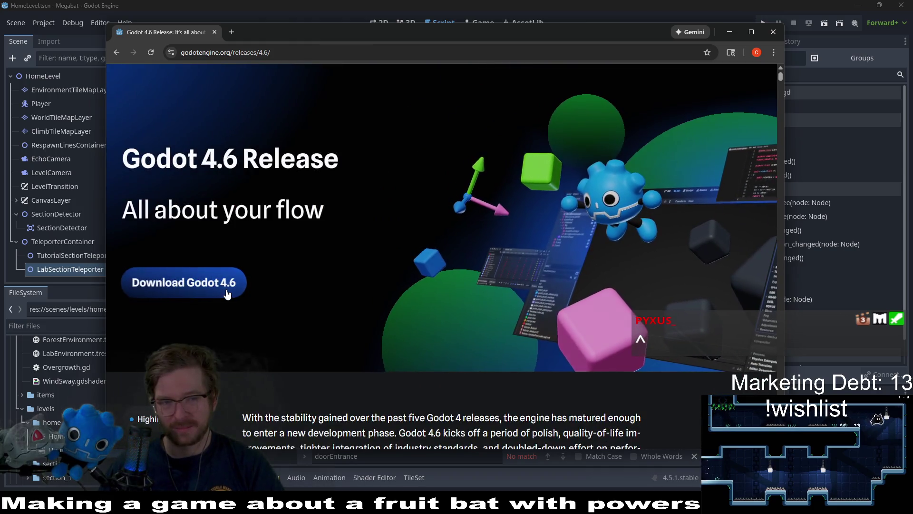
click(224, 288)
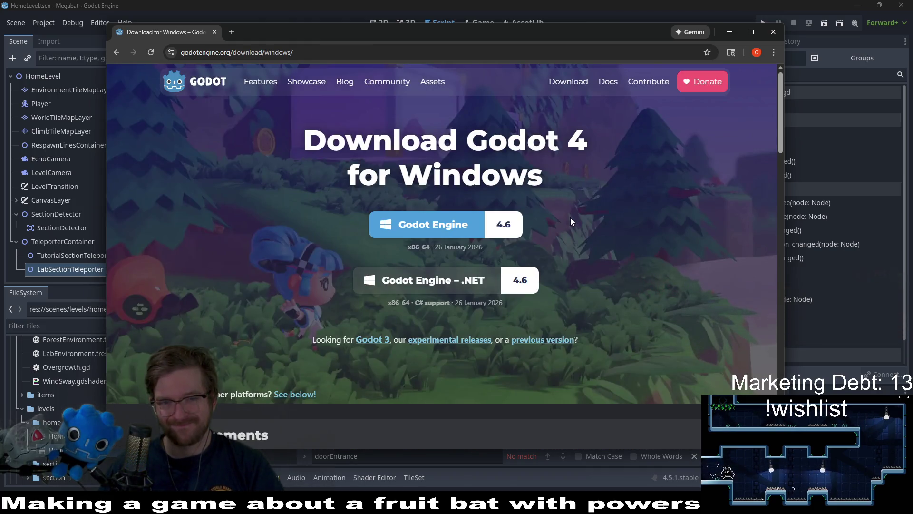
- Download Godot Engine 4.6 for Windows, close the donation prompt, and return to the Godot editor
click(499, 225)
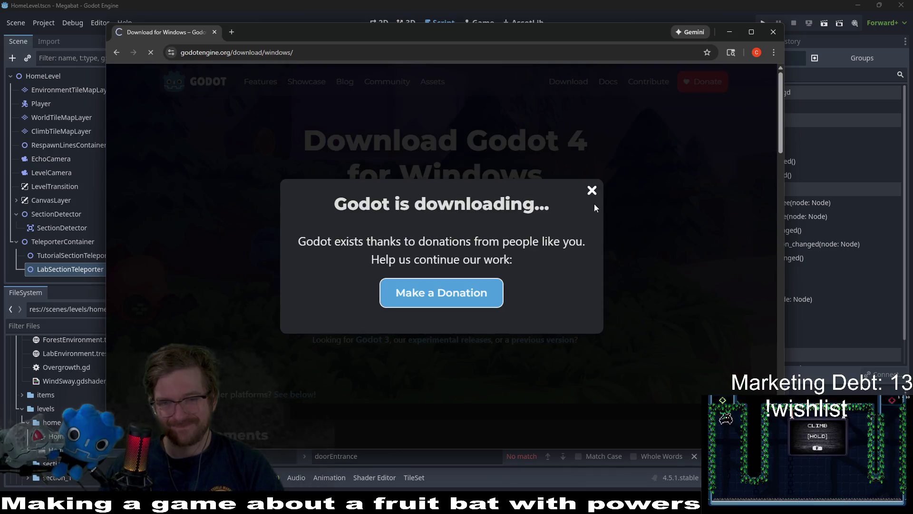
click(591, 190)
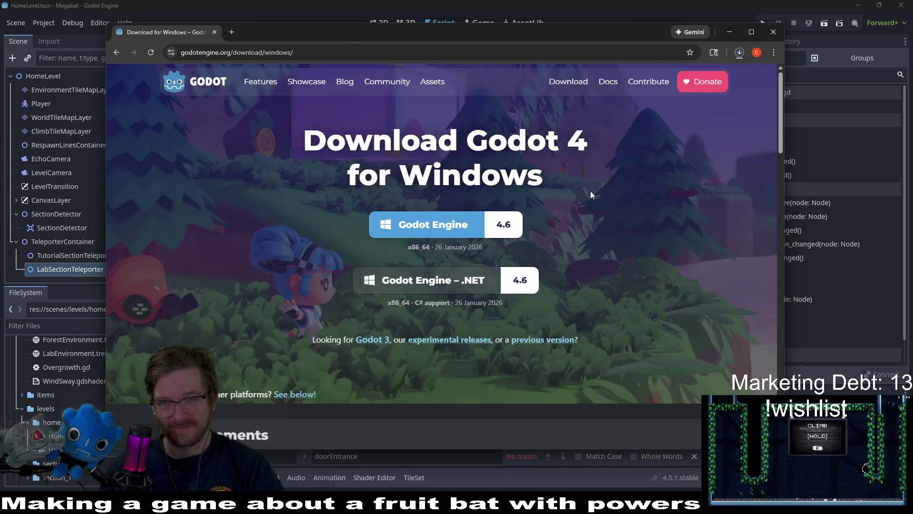
key(alt+Tab)
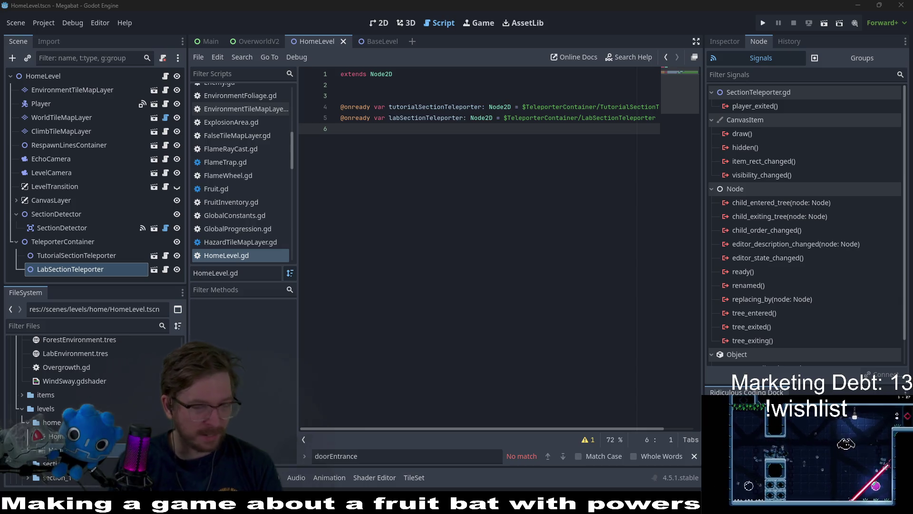
- Close the old Godot 4.5 editor window
click(909, 4)
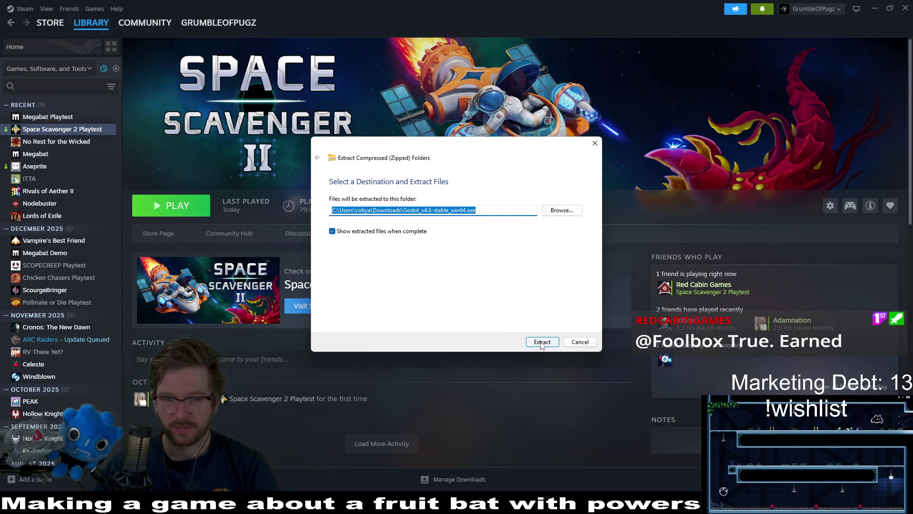
- Extract the Godot_v4.6-stable_win64 zip into the Downloads folder
click(542, 343)
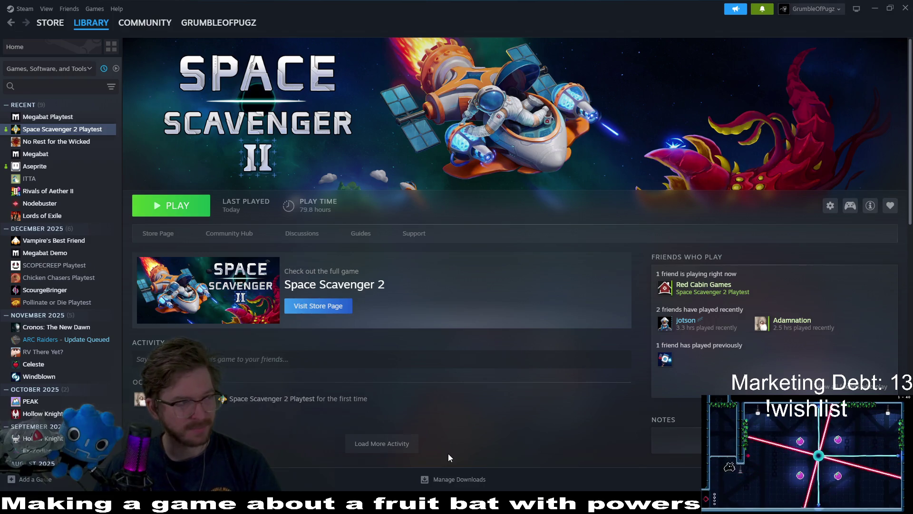
- Start the extracted Godot v4.6 executable so its console window appears
mouse_move(416, 511)
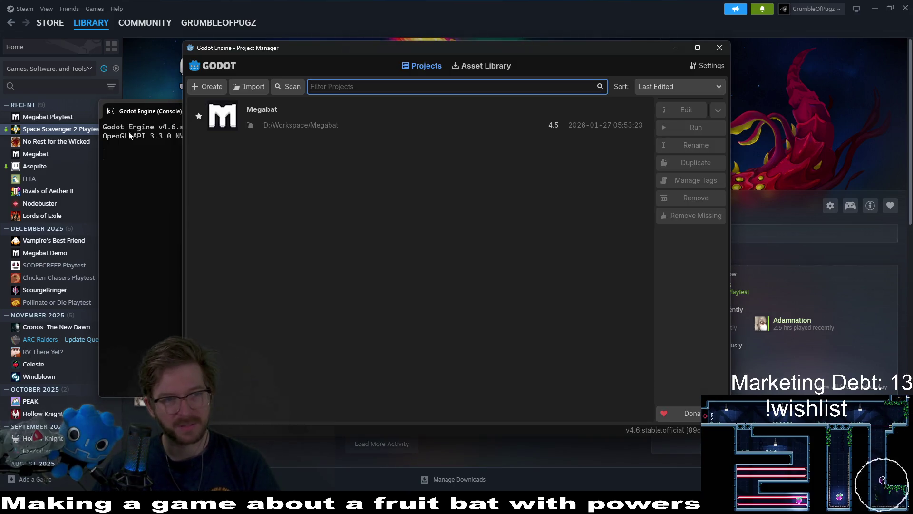
- Open the Megabat project from the 4.6 Project Manager and accept the upgrade from 4.5
click(149, 202)
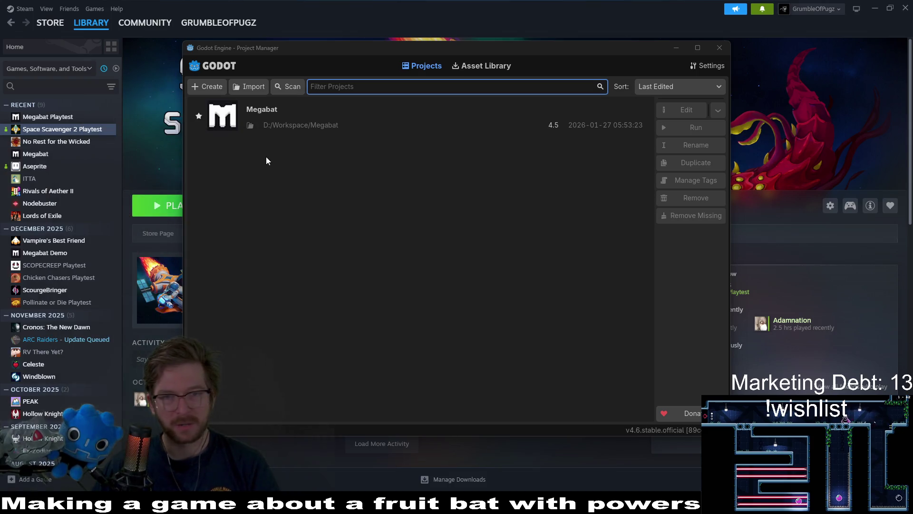
double_click(328, 113)
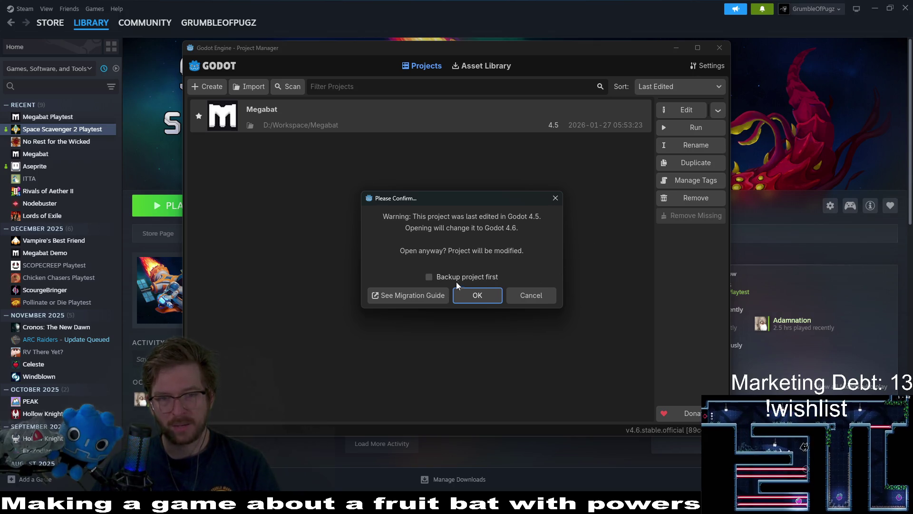
click(479, 296)
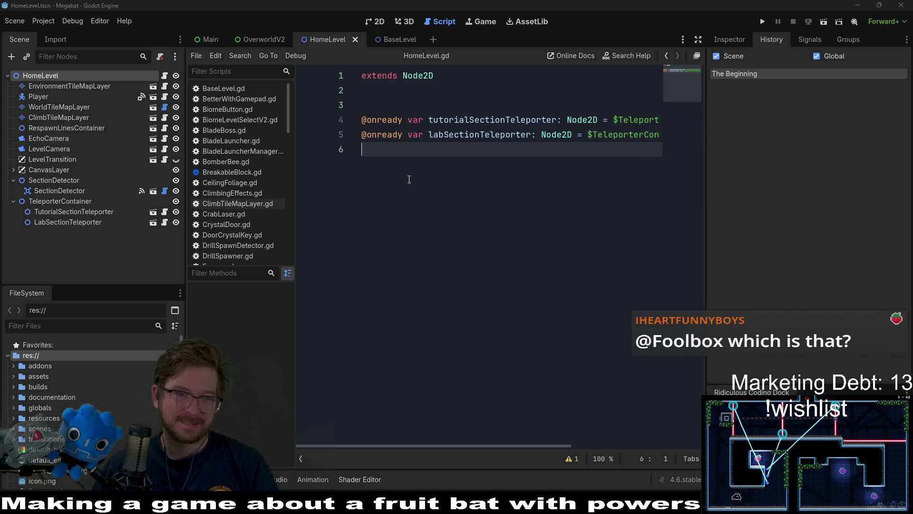
- Narrow both side docks to widen the script editor, save the scene, and run Megabat in debug
drag(186, 247, 136, 248)
drag(706, 264, 761, 265)
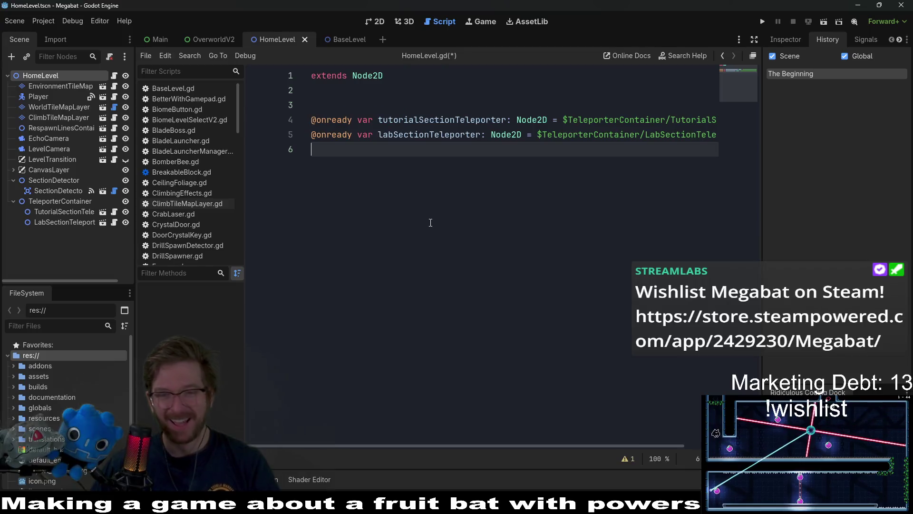
key(ctrl+s)
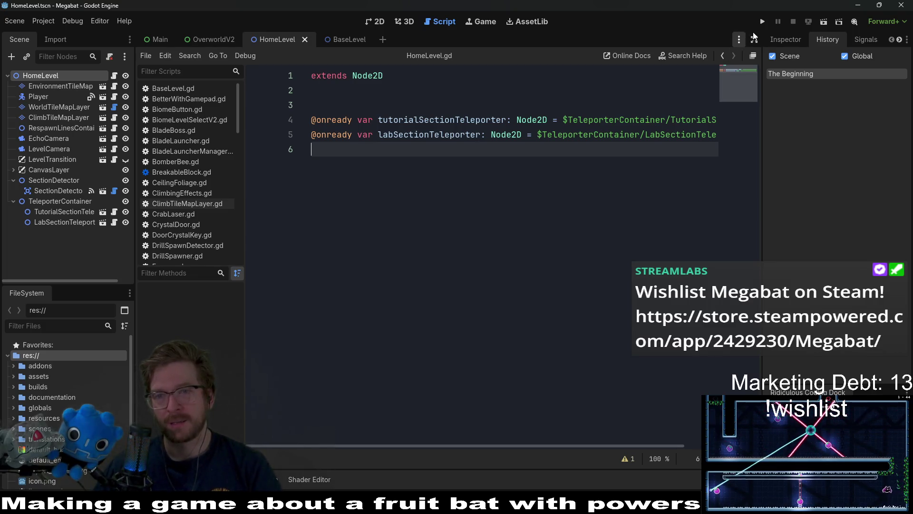
click(764, 27)
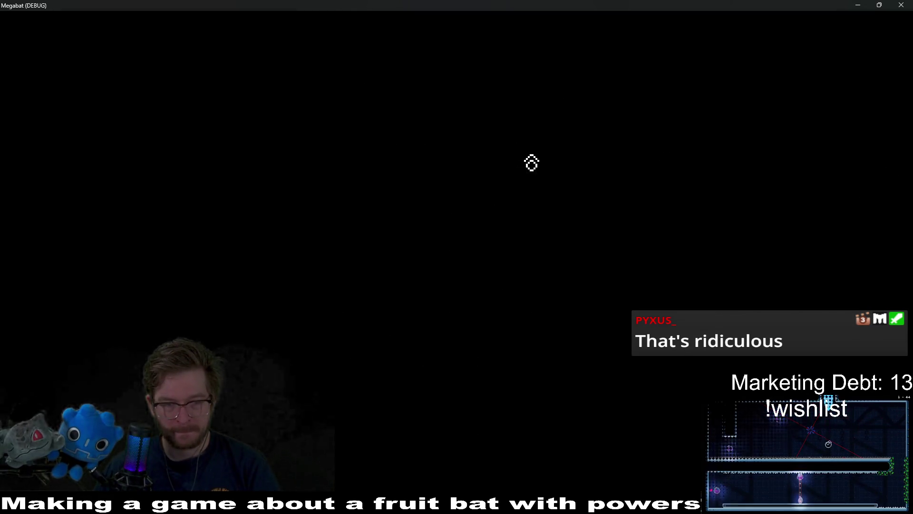
- Move and enlarge the game window, then review the Debugger's Errors list
mouse_move(472, 7)
mouse_down()
mouse_move(432, 64)
mouse_move(377, 63)
mouse_move(320, 46)
mouse_up()
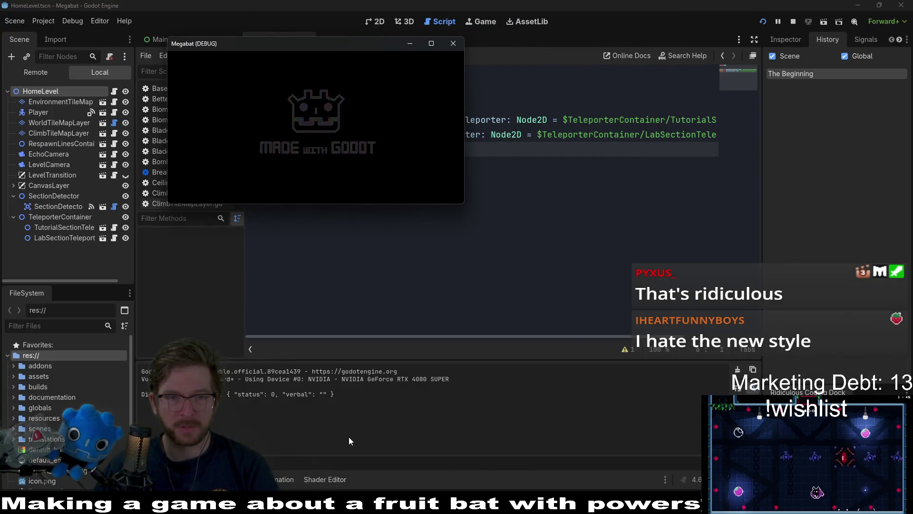
mouse_move(465, 203)
mouse_down()
mouse_move(754, 333)
mouse_move(767, 353)
mouse_up()
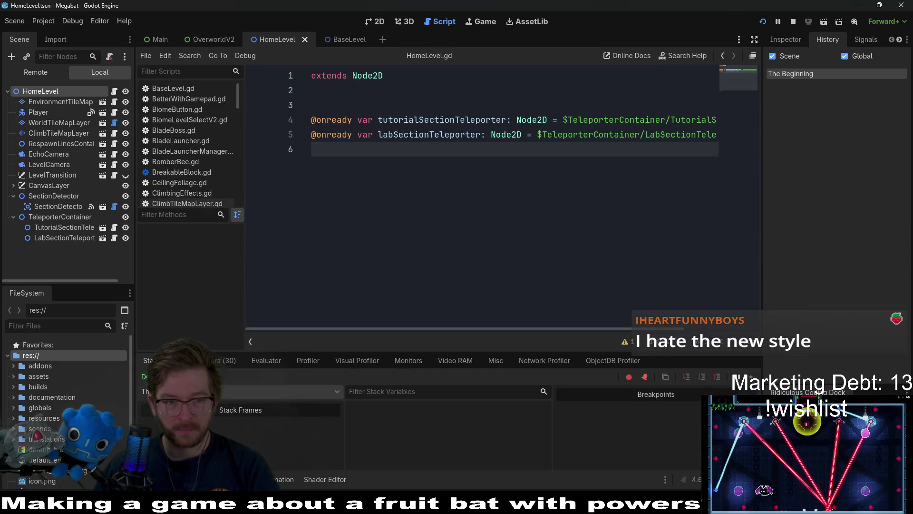
click(224, 362)
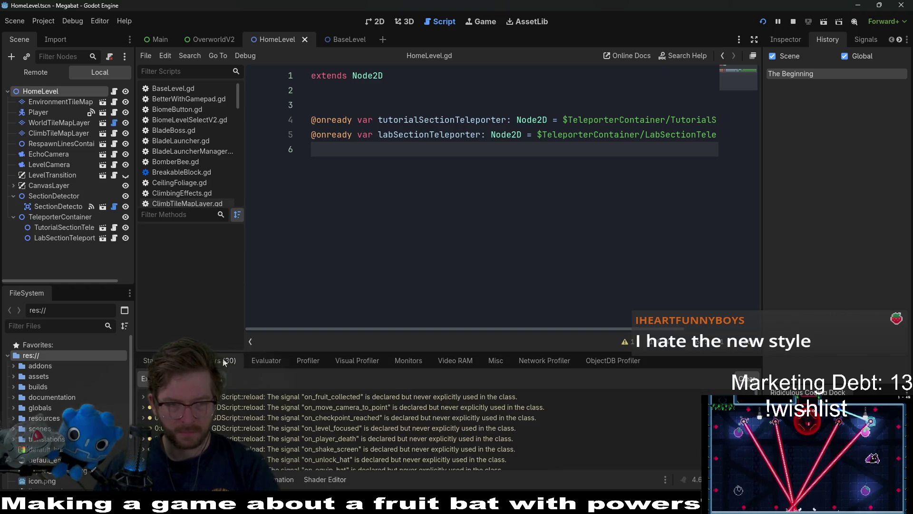
scroll(444, 428, down, 5)
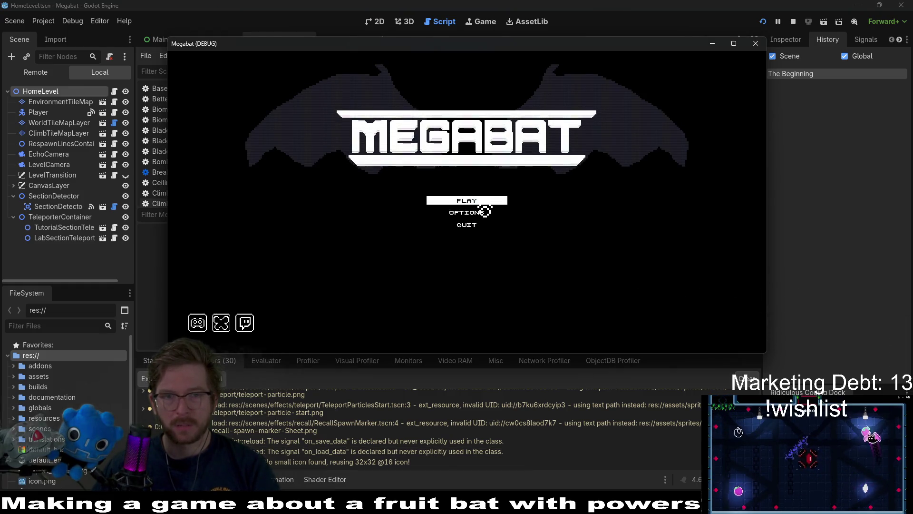
- Start a new game in the top profile slot and move the bat toward the right door
click(483, 202)
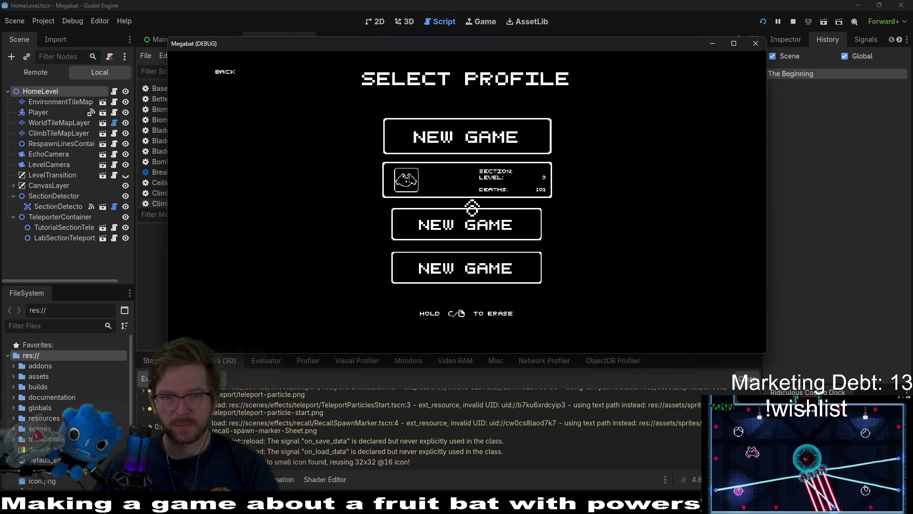
click(481, 145)
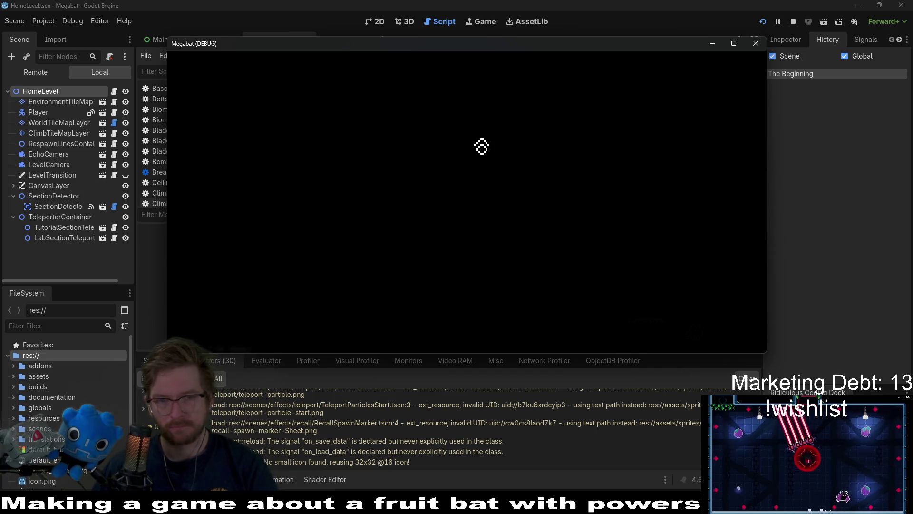
key(s)
key(d)
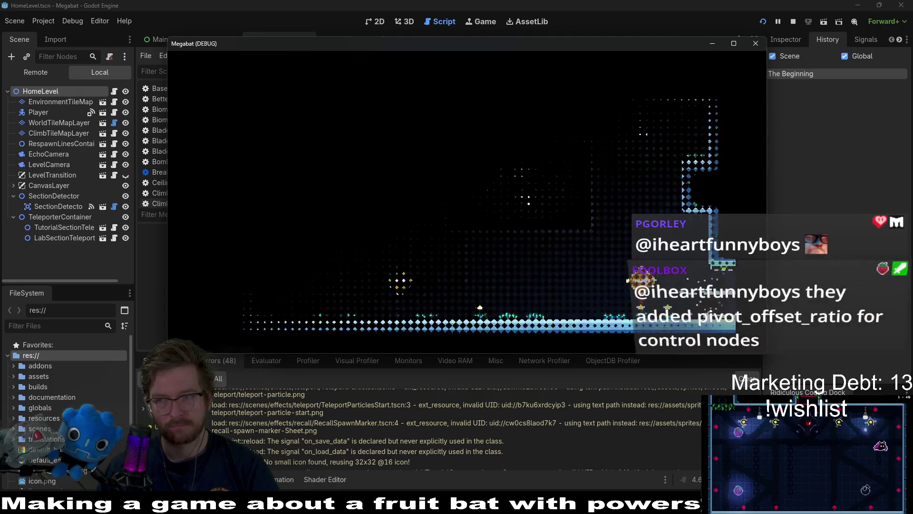
- Fly the bat through the rooms, up the shaft, and back down to the lower floor
key(d)
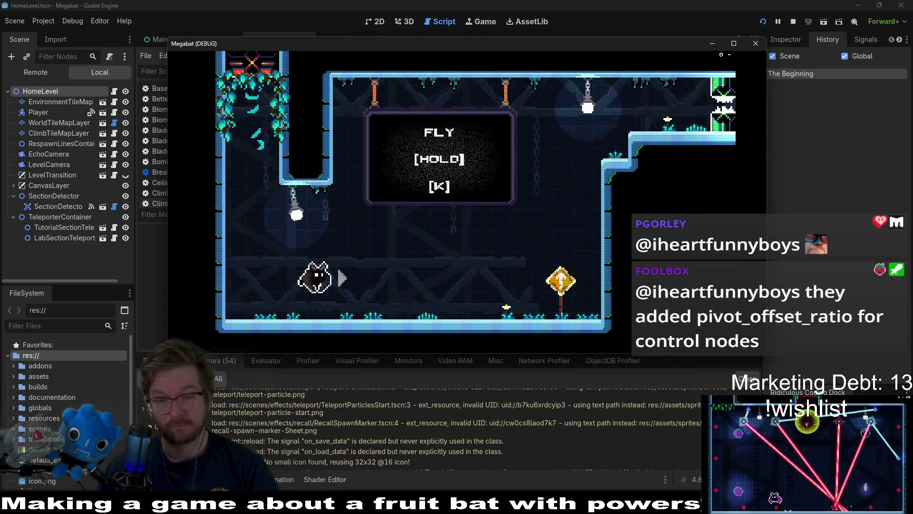
key(k)
key(d)
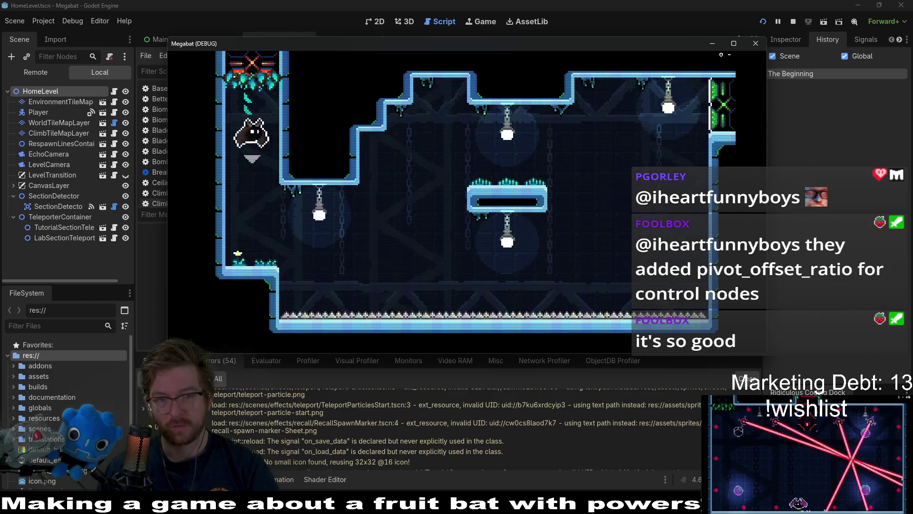
key(d)
key(k)
key(d)
key(k)
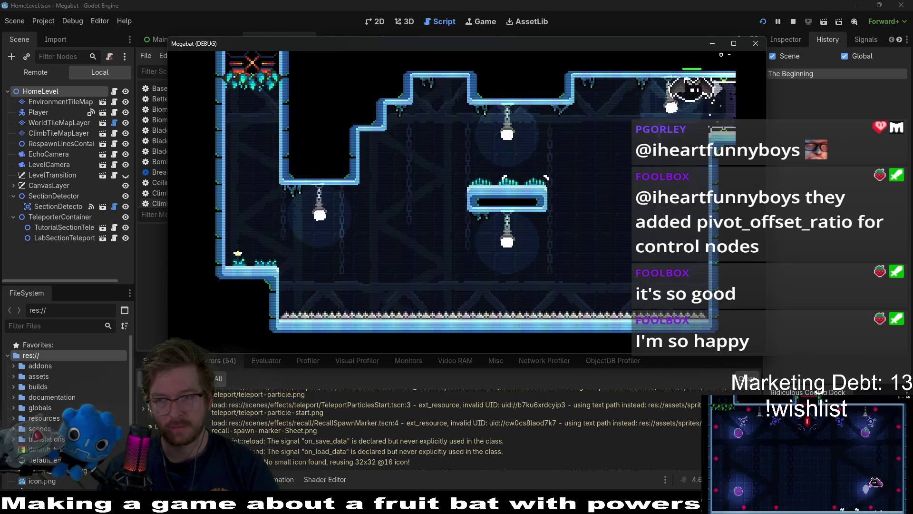
key(d)
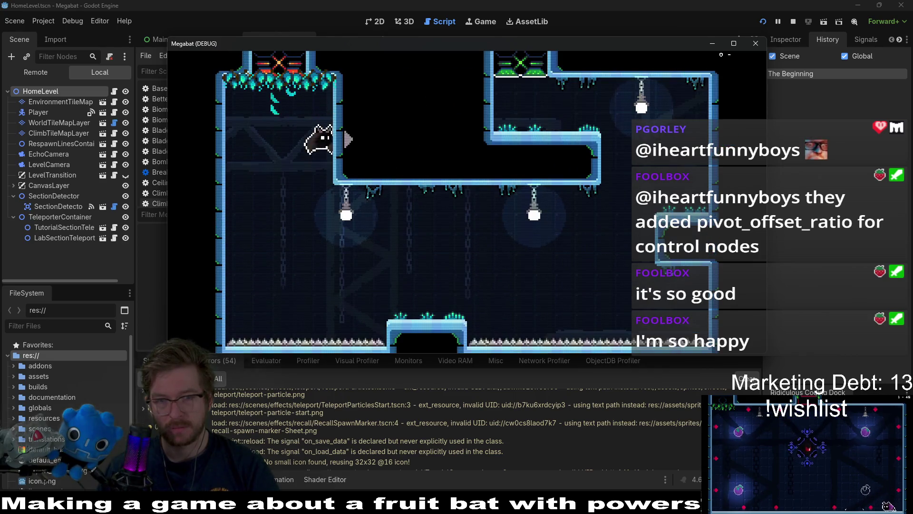
key(k)
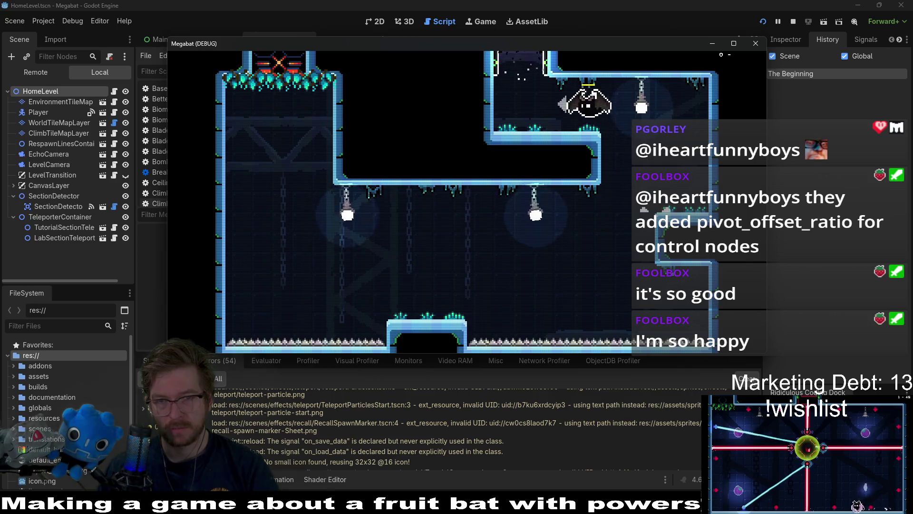
key(a)
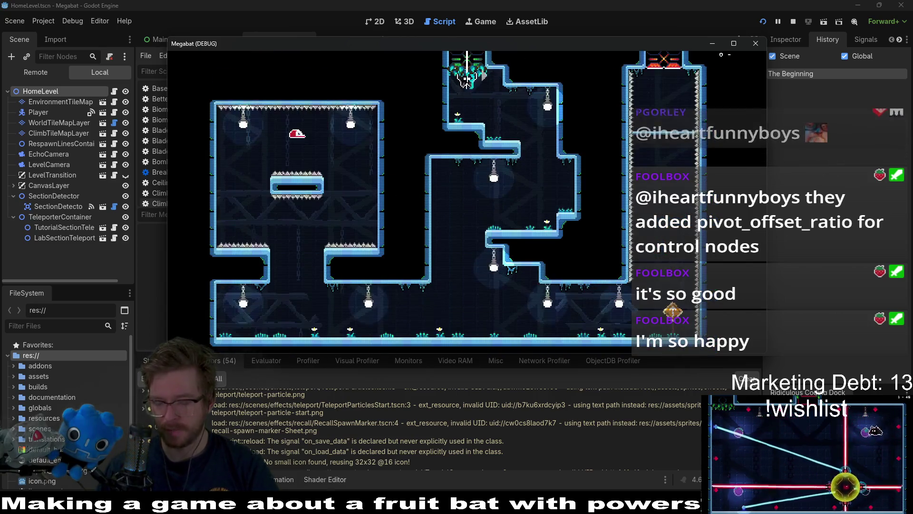
key(a)
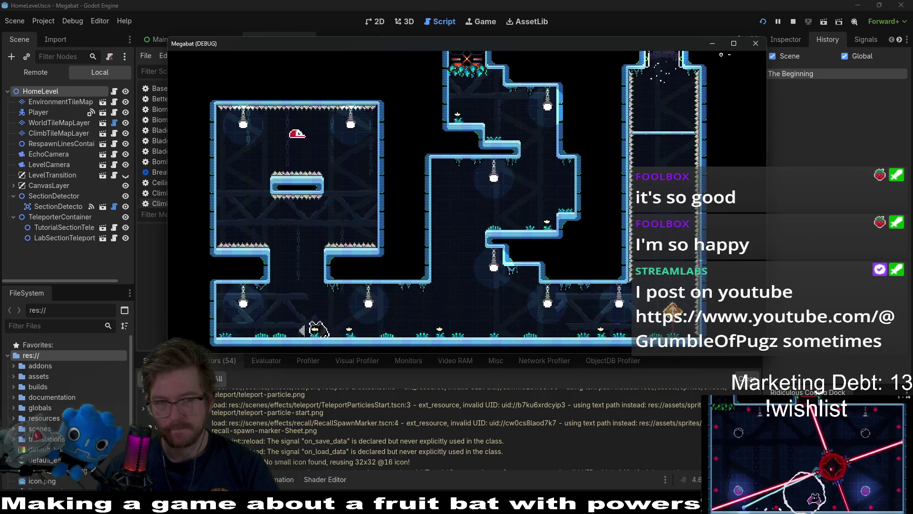
key(k)
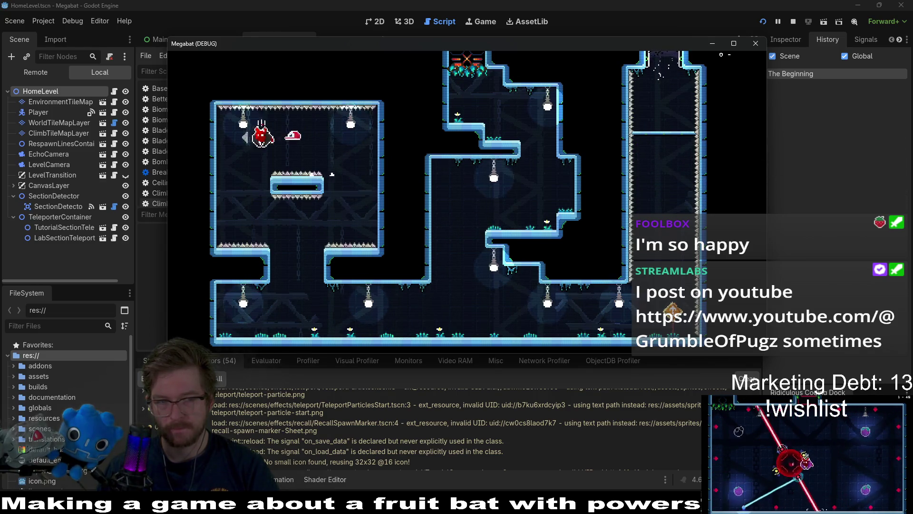
key(d)
key(d)
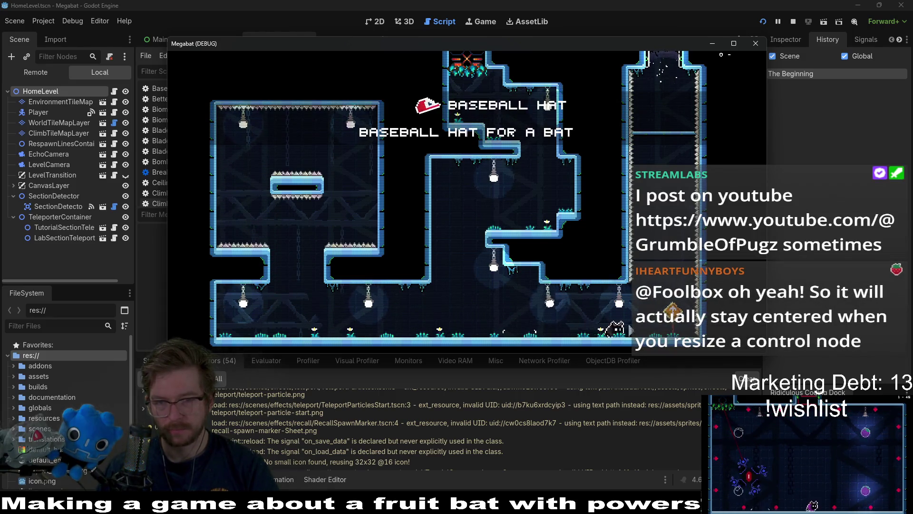
- Pause the game, open HATS, and browse the hat choices
key(Escape)
key(Down)
key(Down)
key(Return)
key(Right)
key(Right)
key(Right)
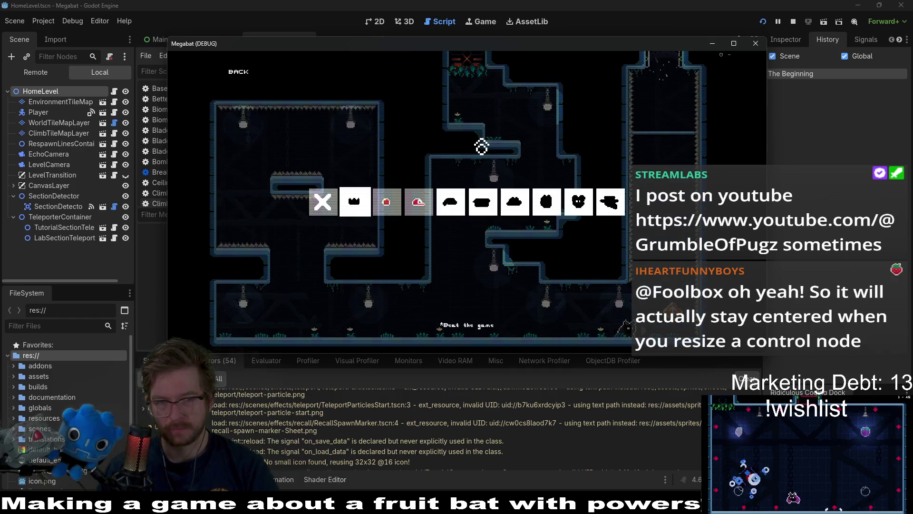
- Equip the baseball hat on the bat, leave the hat menu and continue the game
key(Left)
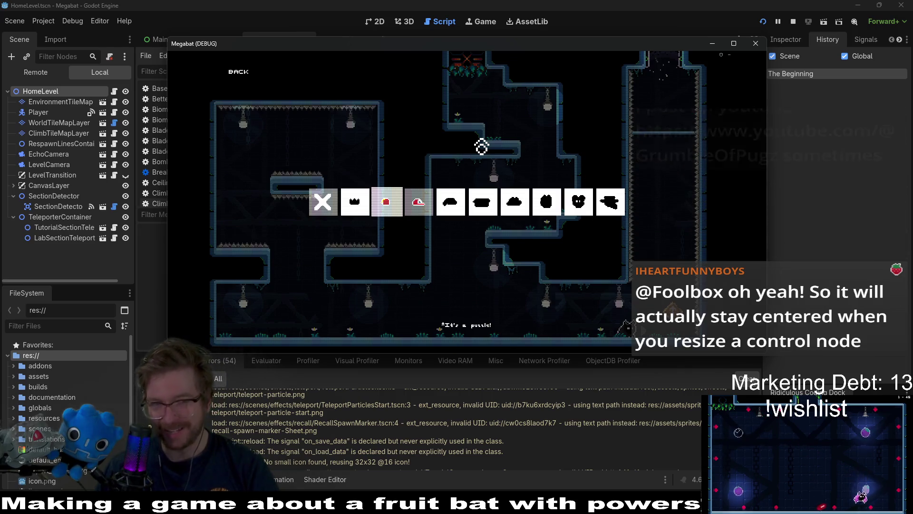
key(Right)
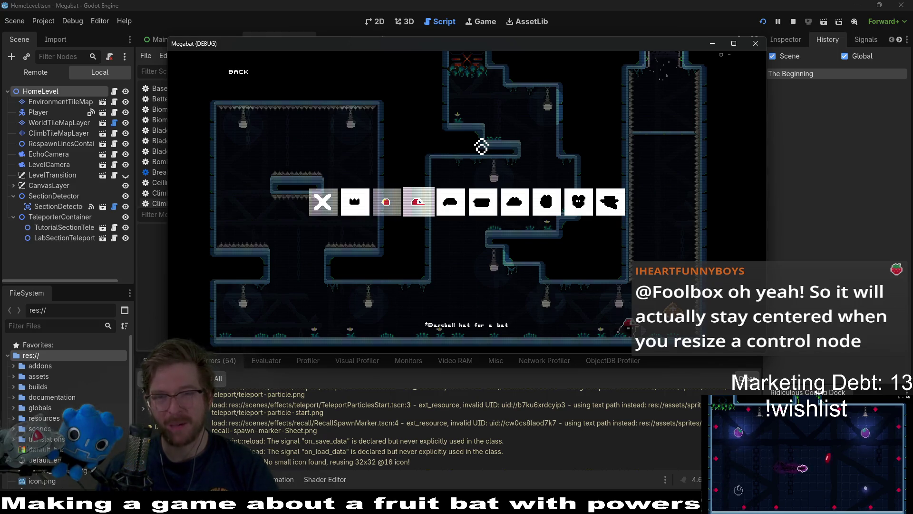
key(Up)
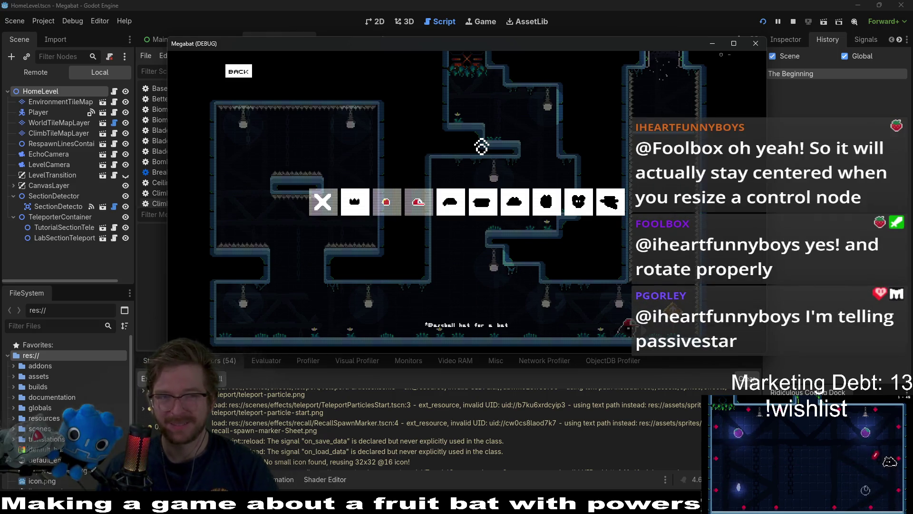
key(Return)
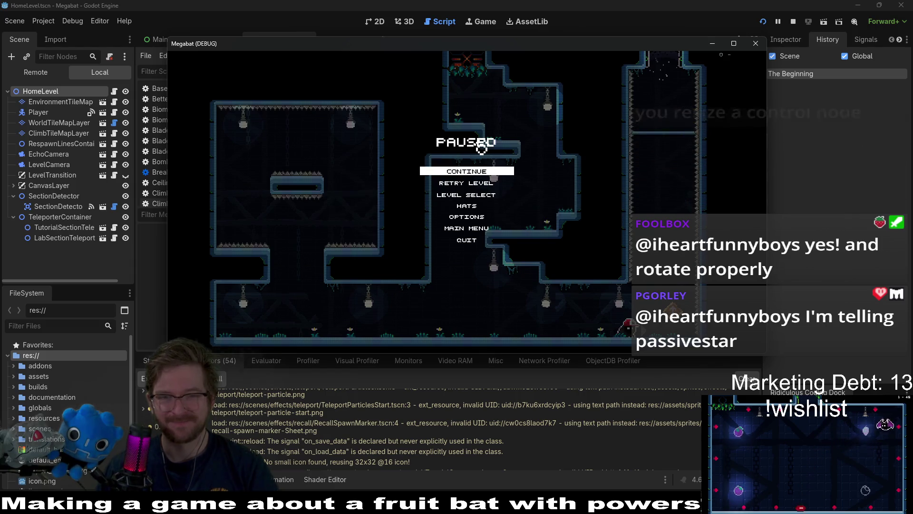
key(Return)
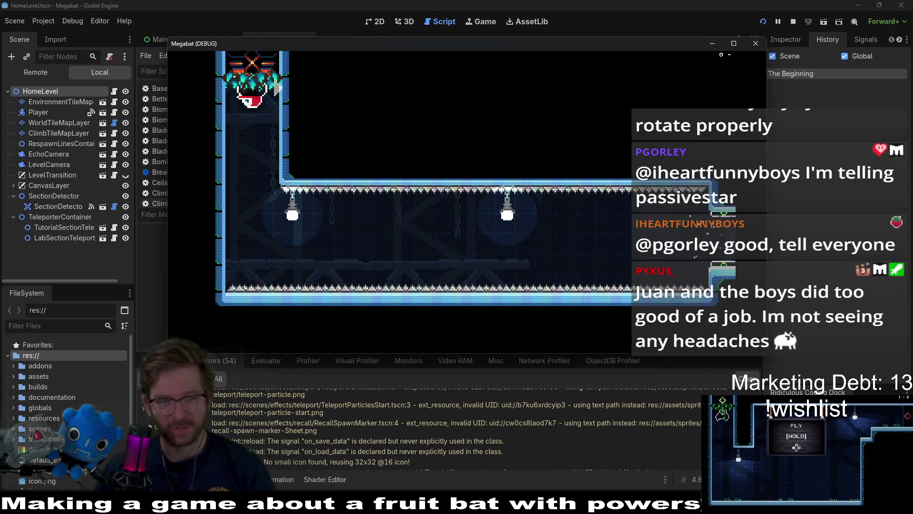
- Fly the bat right, down the shafts and over the central pillar into the next room
key(Right)
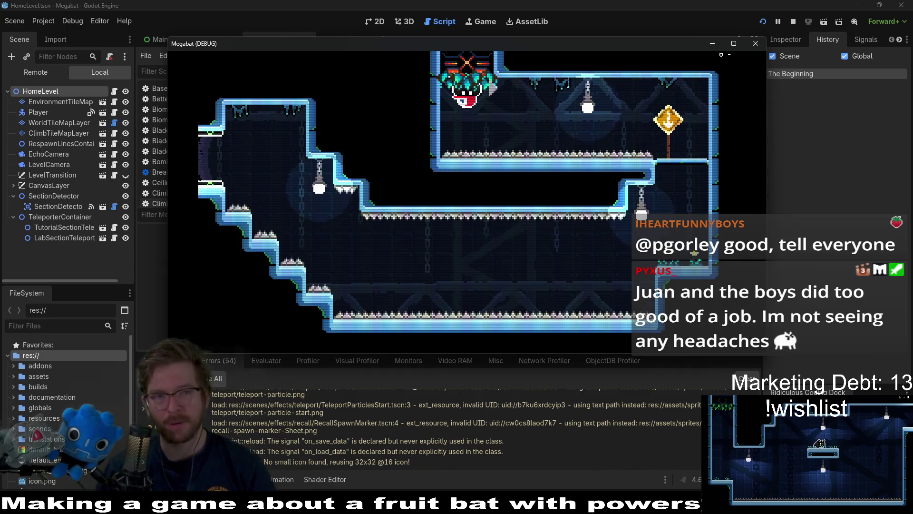
key(Right)
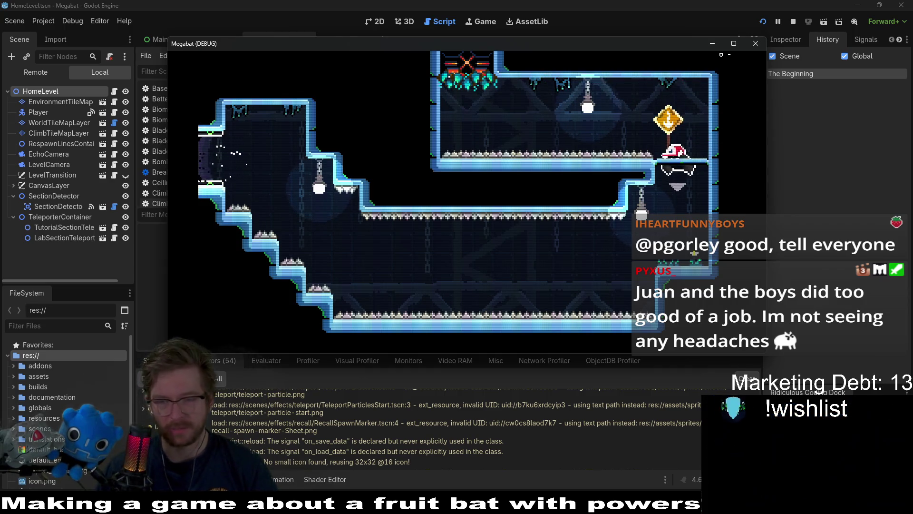
key(Left)
key(Left)
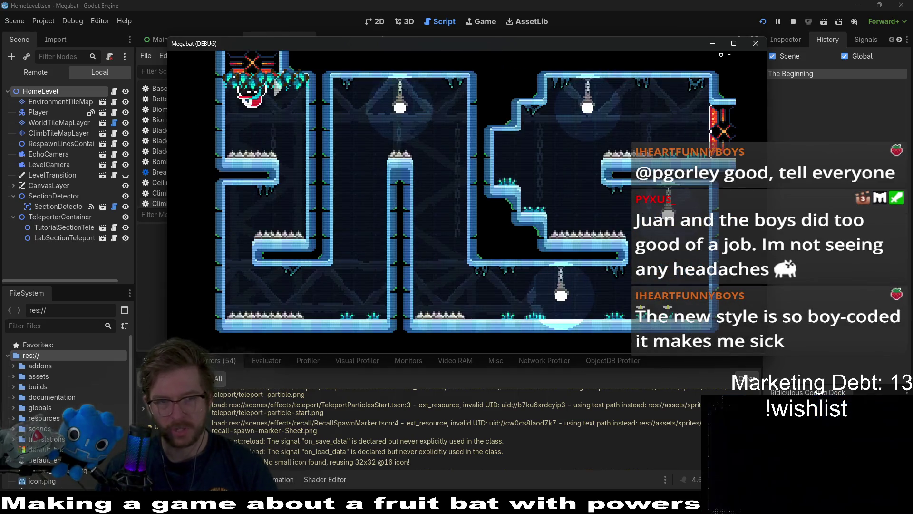
key(Right)
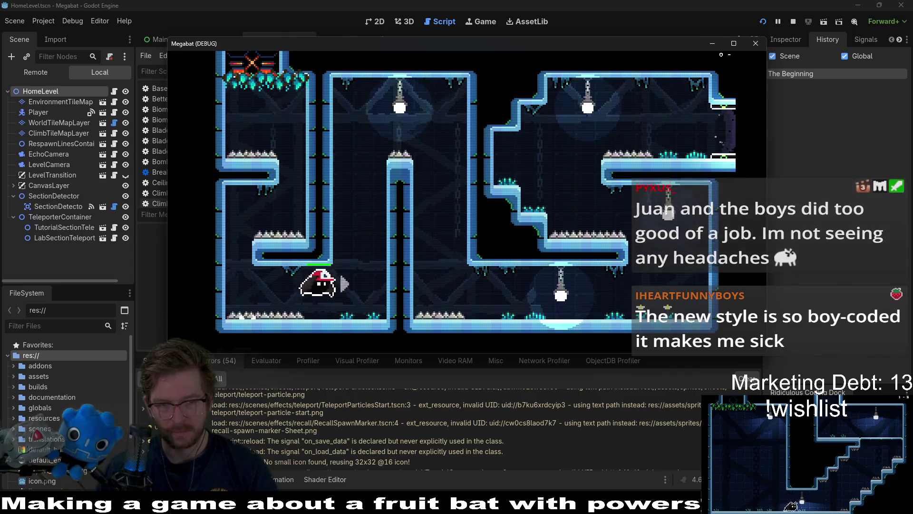
key(space)
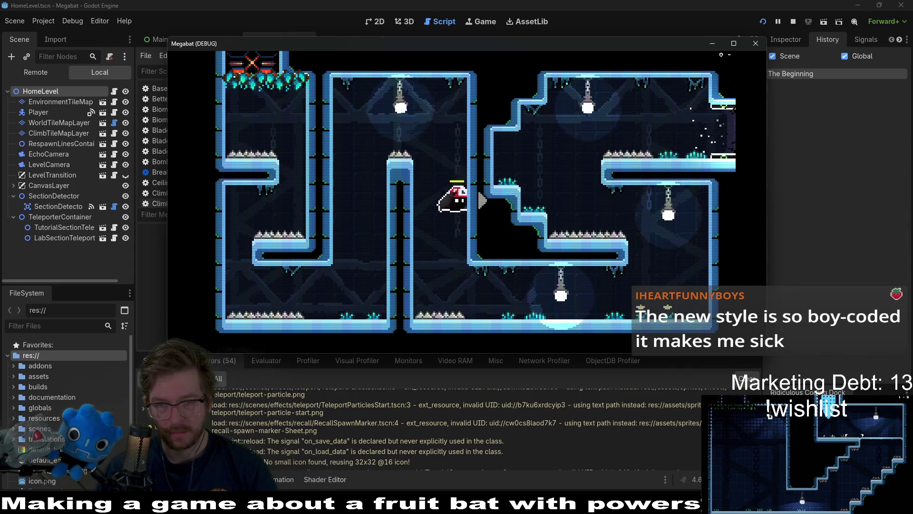
key(Right)
key(space)
key(Right)
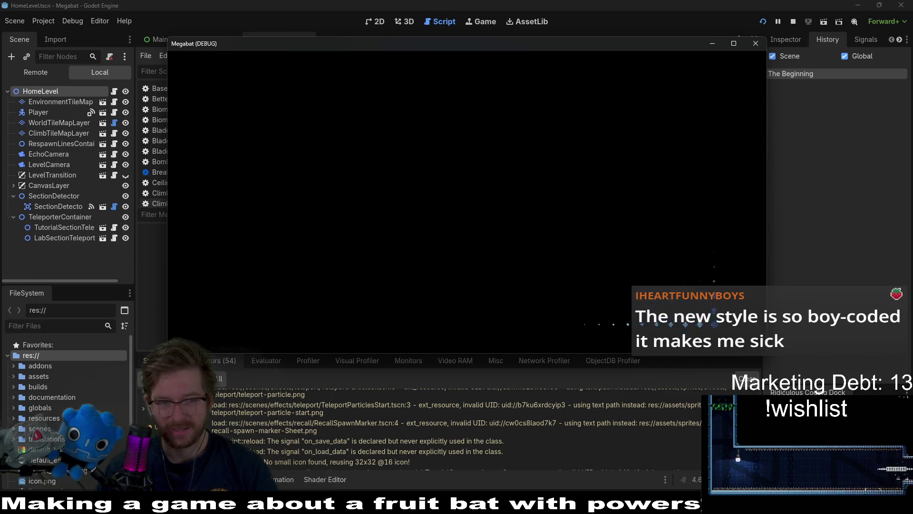
- Fly along the upper corridor, climb the pillar to the ceiling and drop into the right shaft
key(Right)
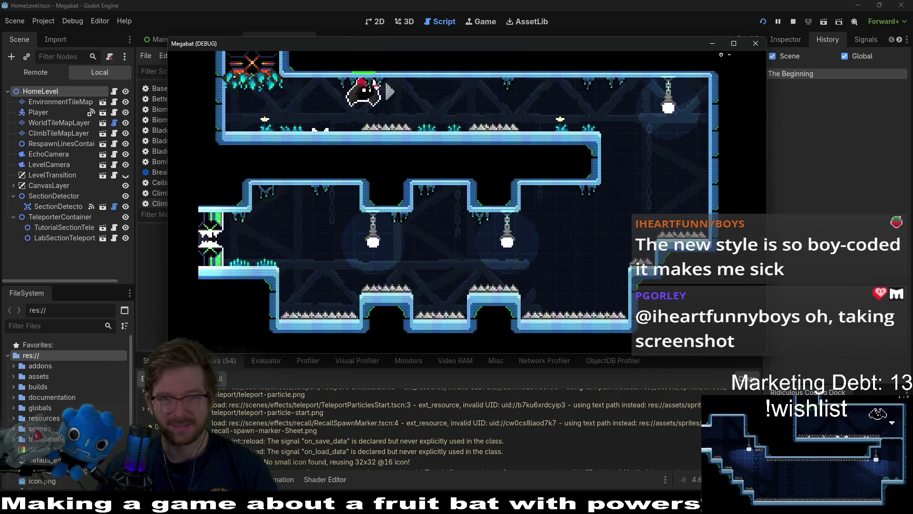
key(Left)
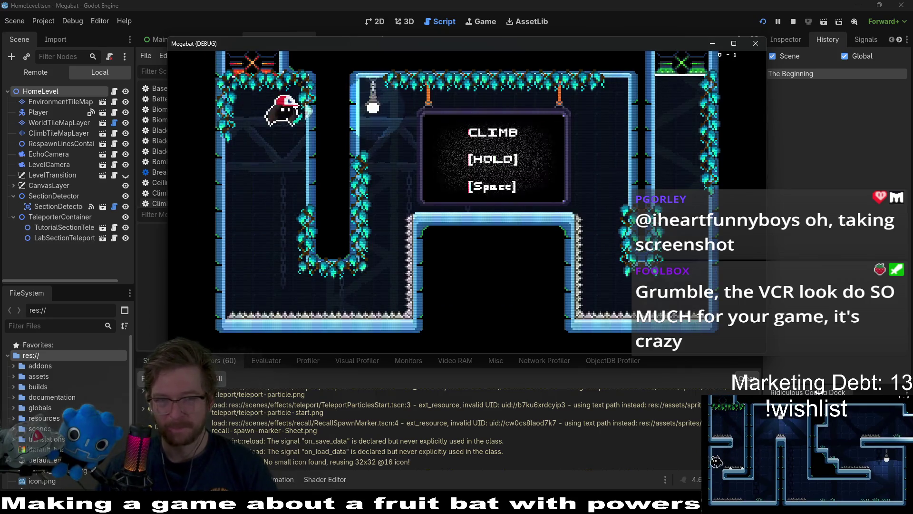
key(Right)
key(space)
key(Up)
key(Right)
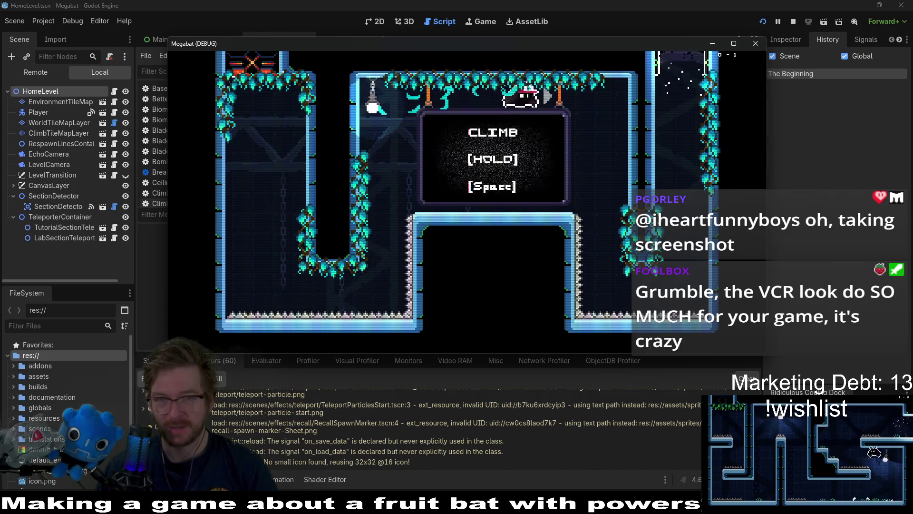
key(Right)
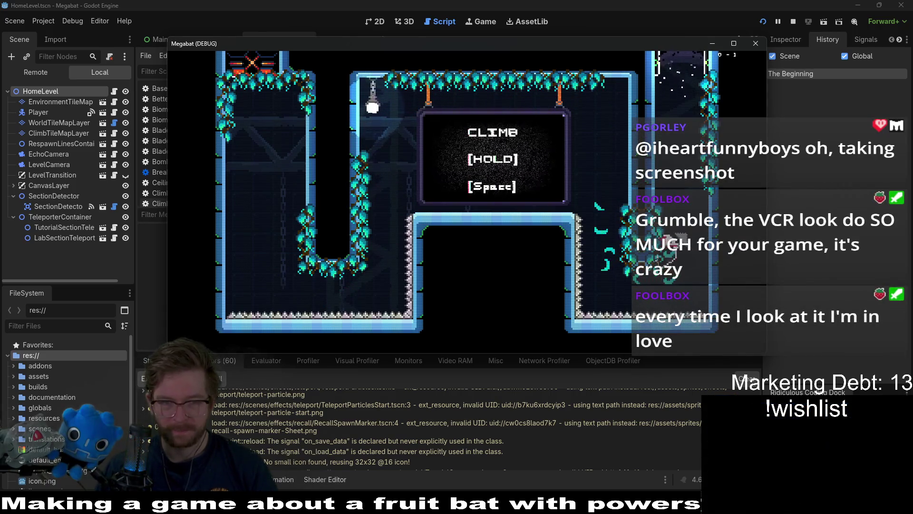
key(Up)
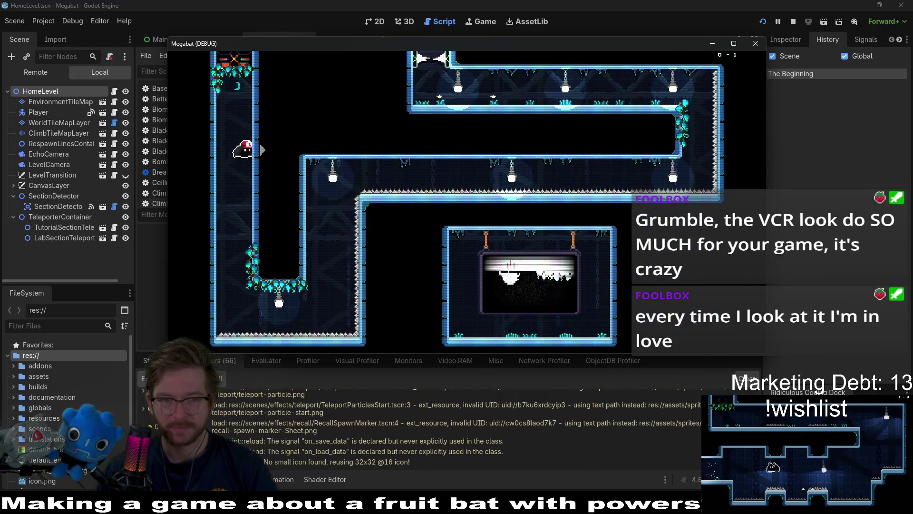
- Cross the shaft, climb the right walls and exit along the top corridor into the next room
key(Right)
key(Up)
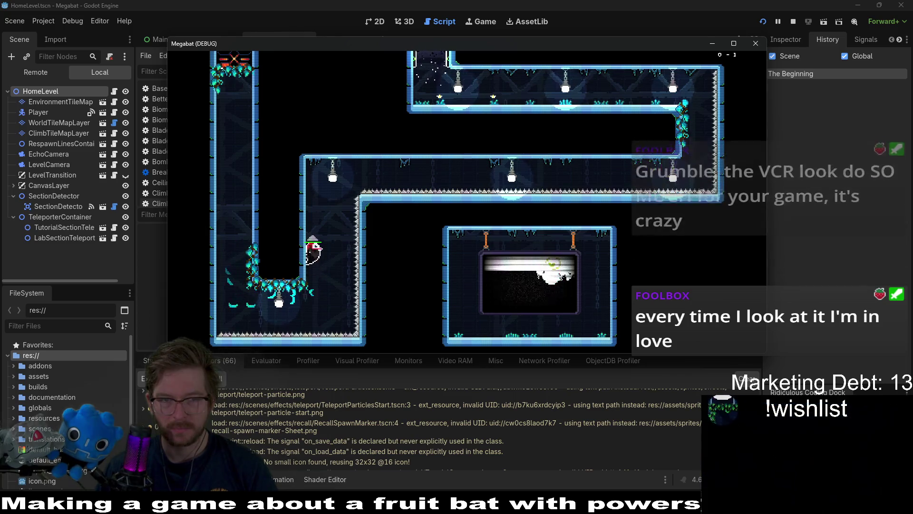
key(Right)
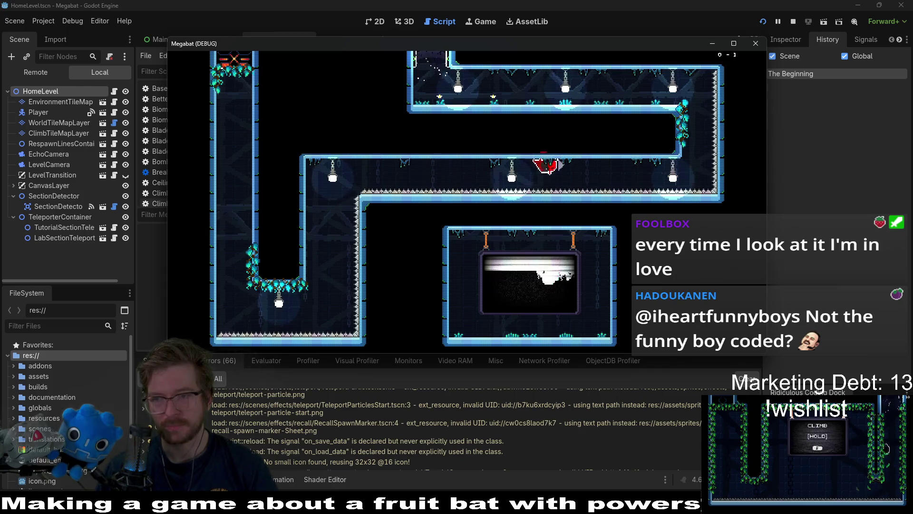
key(Up)
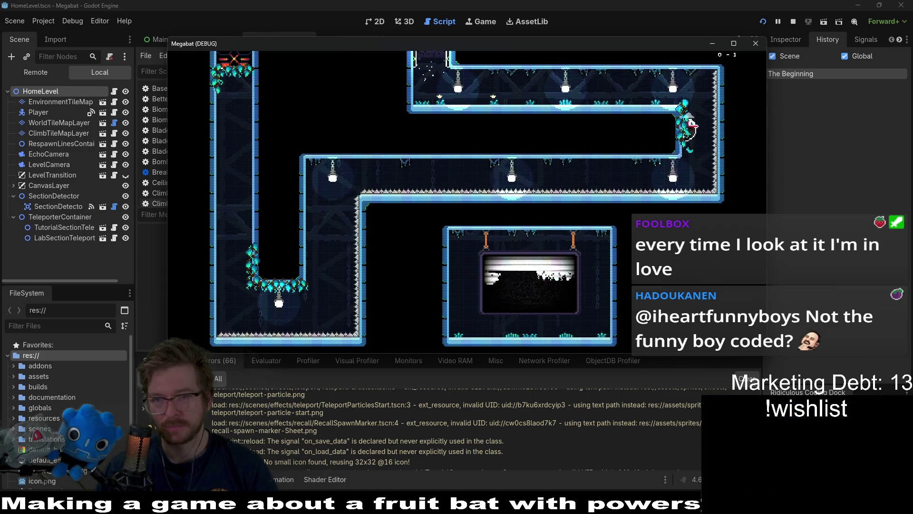
key(Left)
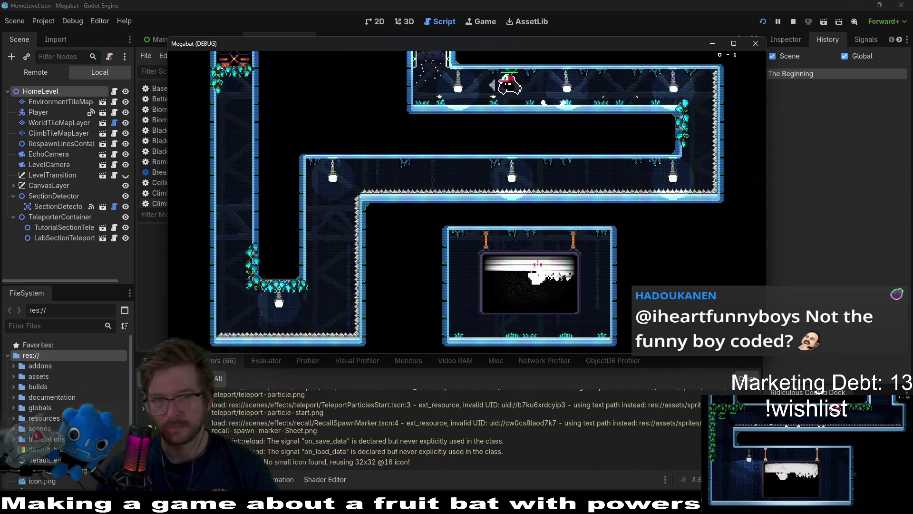
key(Up)
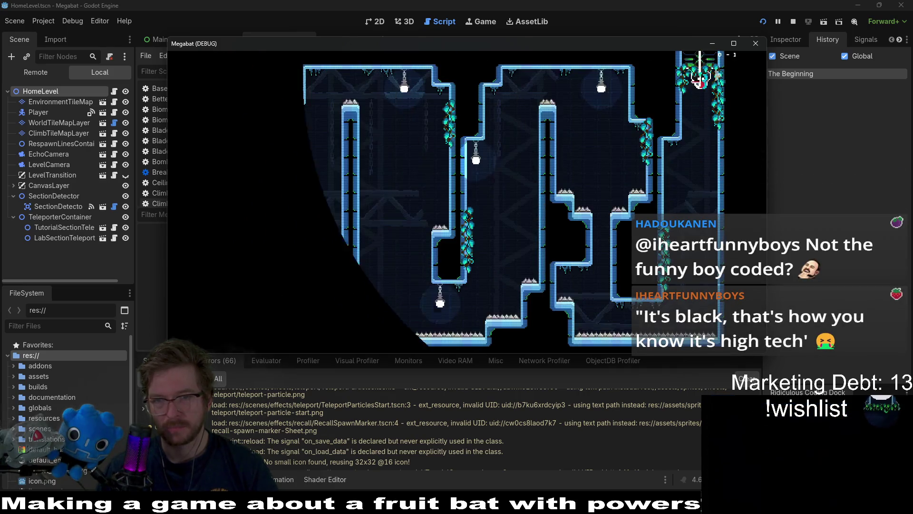
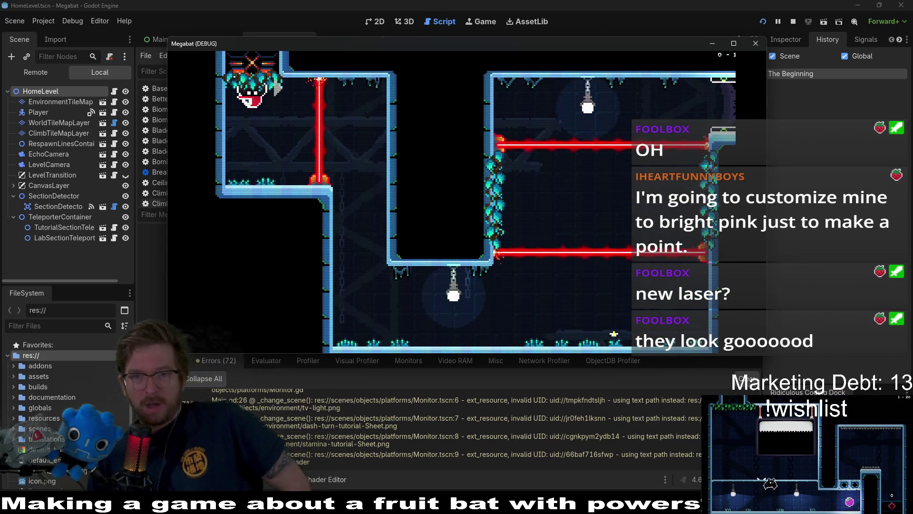
- Fly the bat through the lower rooms and fruit chamber, breaking the stacked blocks along the corridor
key(Right)
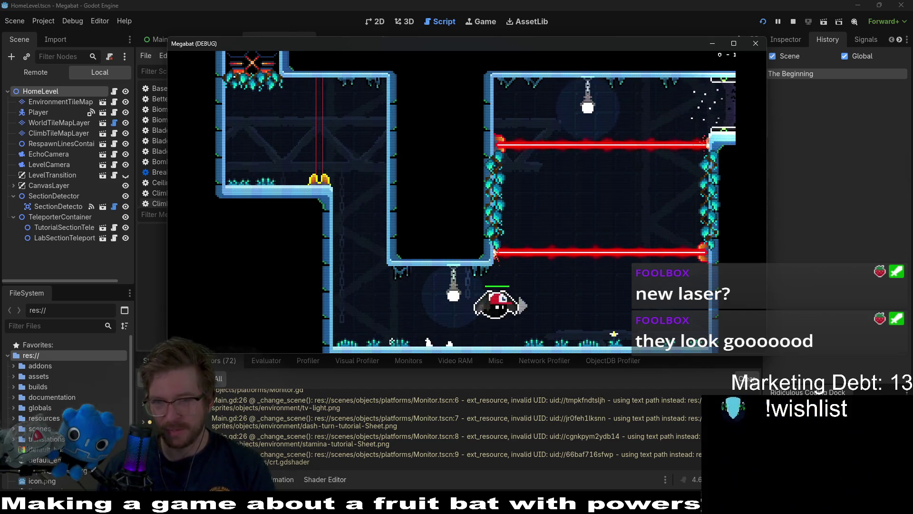
key(Left)
key(Right)
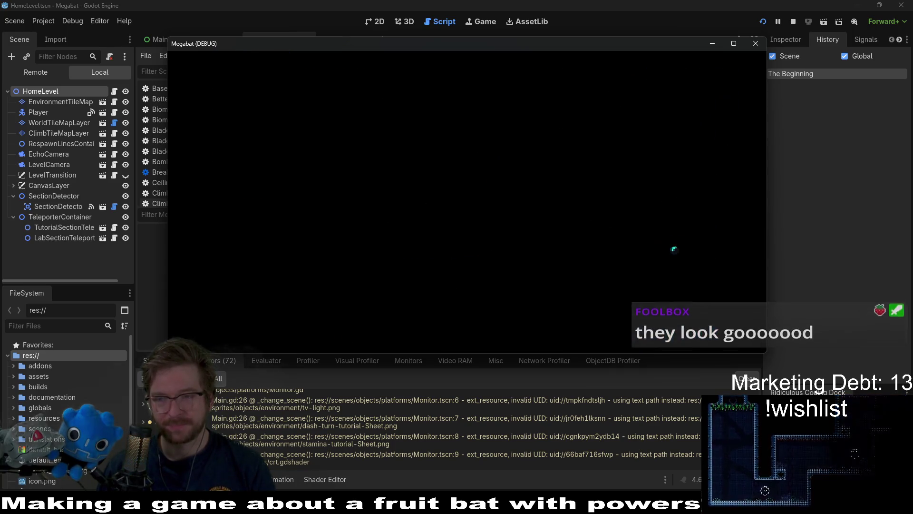
key(Left)
key(Left)
key(Right)
key(Right)
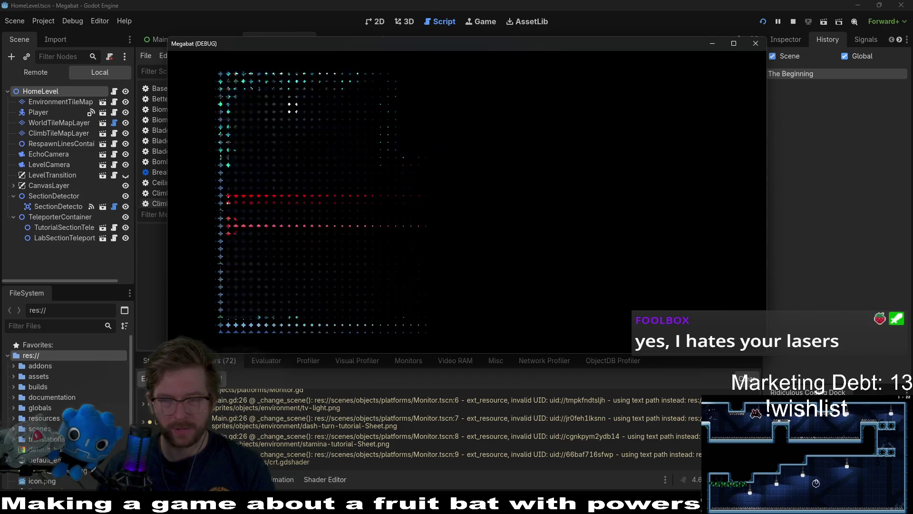
key(Right)
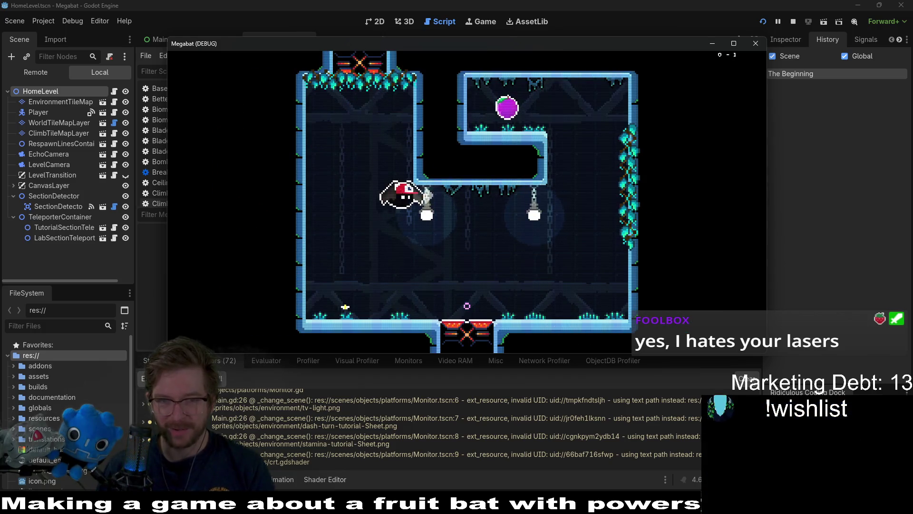
key(Down)
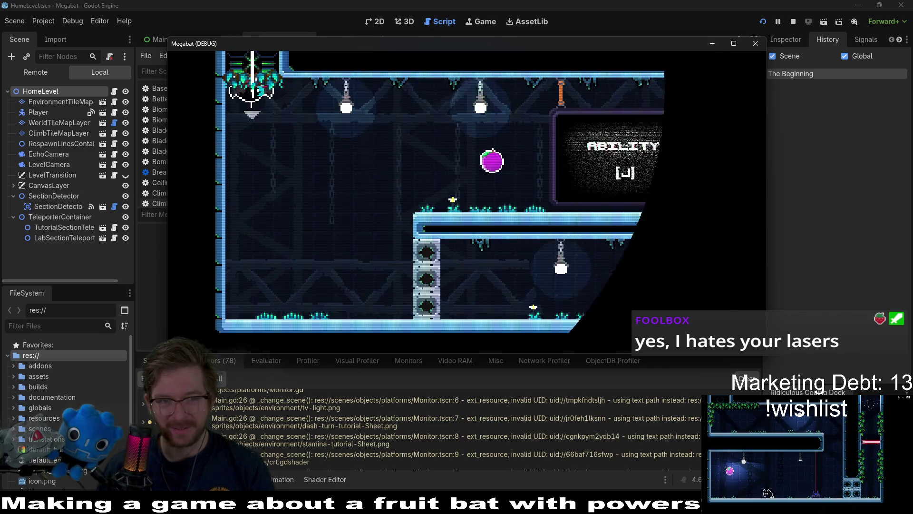
key(Right)
key(Down)
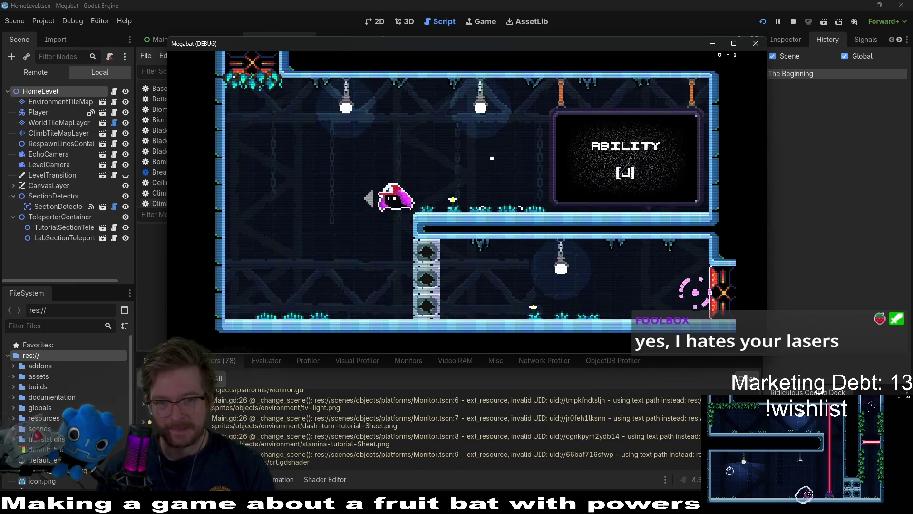
key(Right)
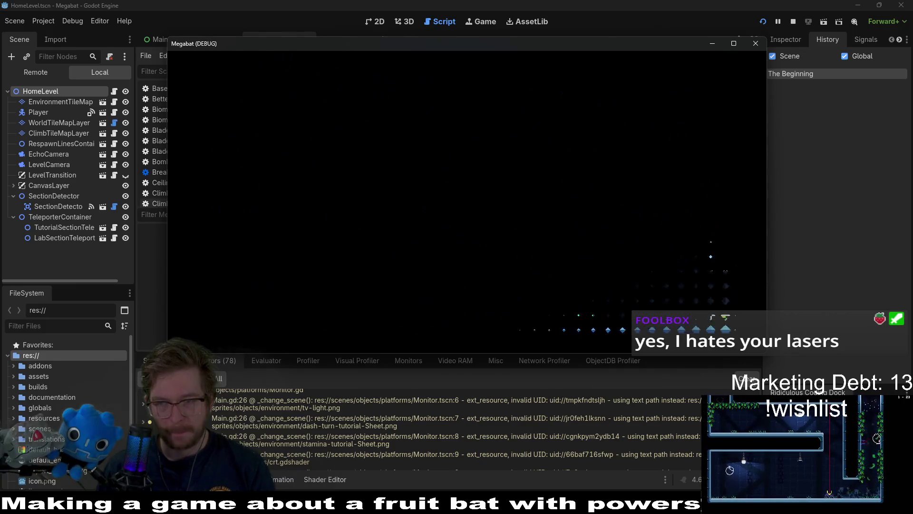
key(Right)
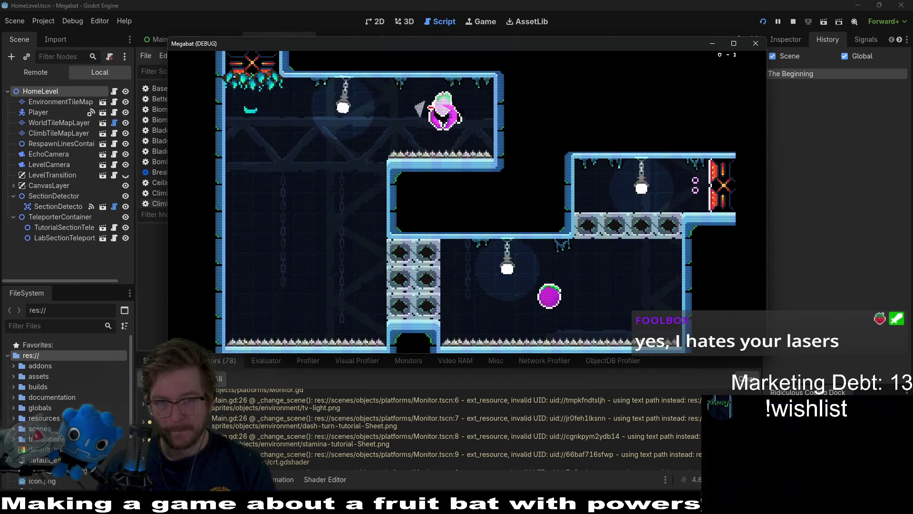
- Eat the fruit and climb the right shaft past the lasers, then pause with LEVEL SELECT highlighted
key(Left)
key(Down)
key(Right)
key(Up)
key(Right)
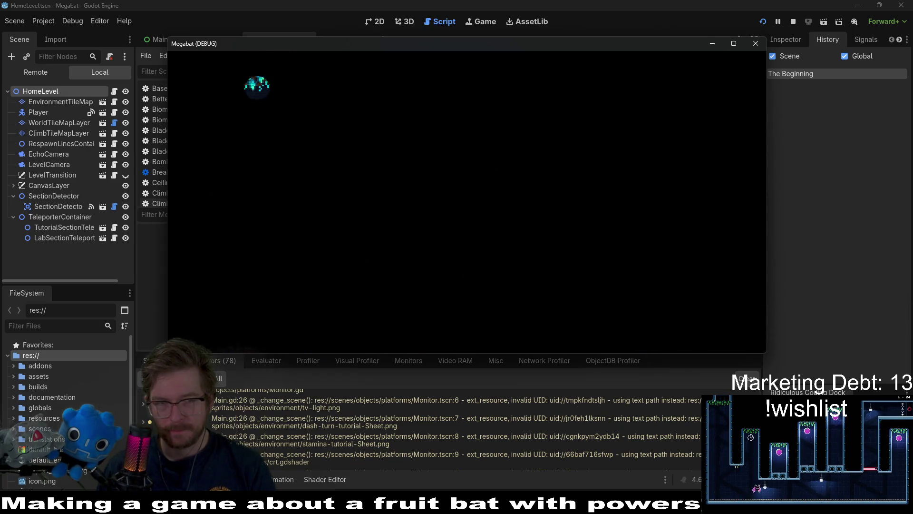
key(Up)
key(Right)
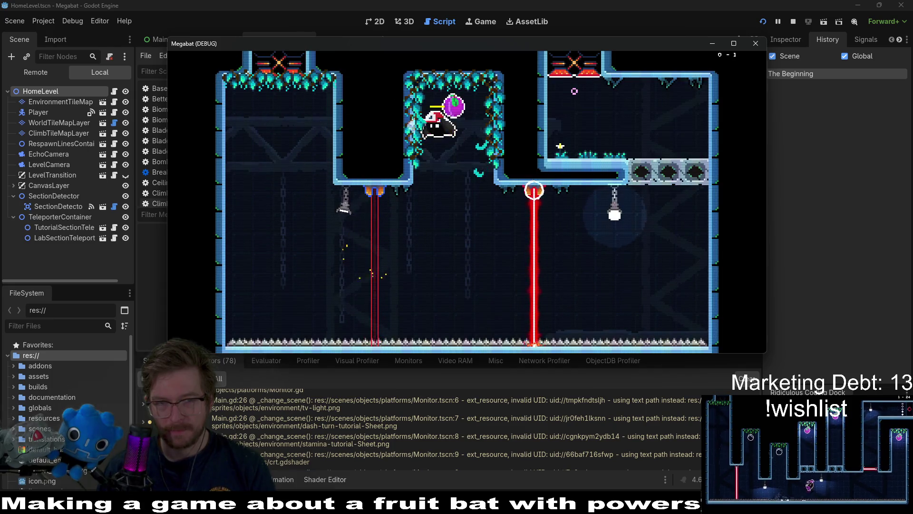
key(Down)
key(Right)
key(Left)
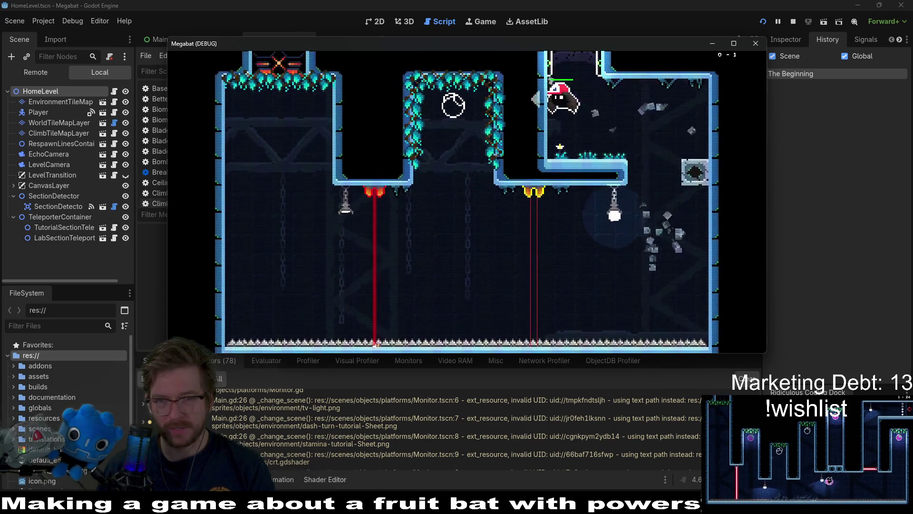
key(Escape)
key(Down)
key(Down)
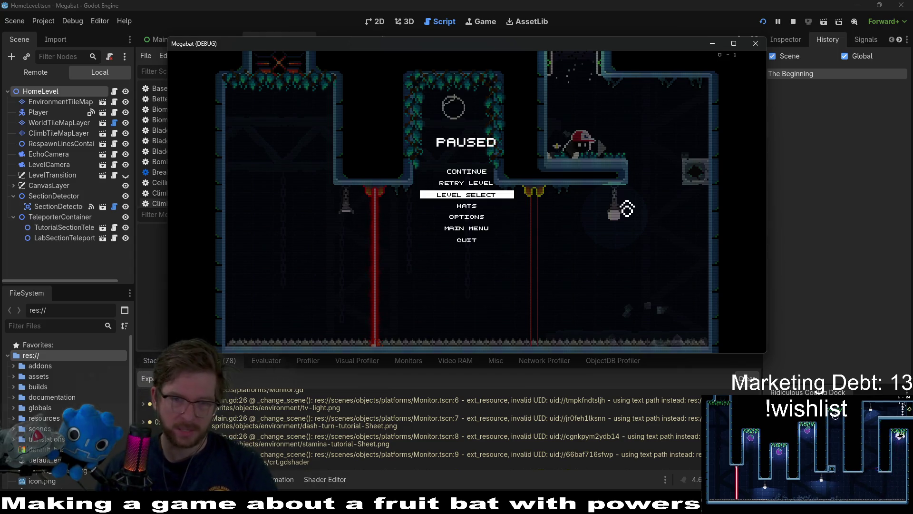
- Go from Level Select back to Select Profile and load the second save profile
key(Return)
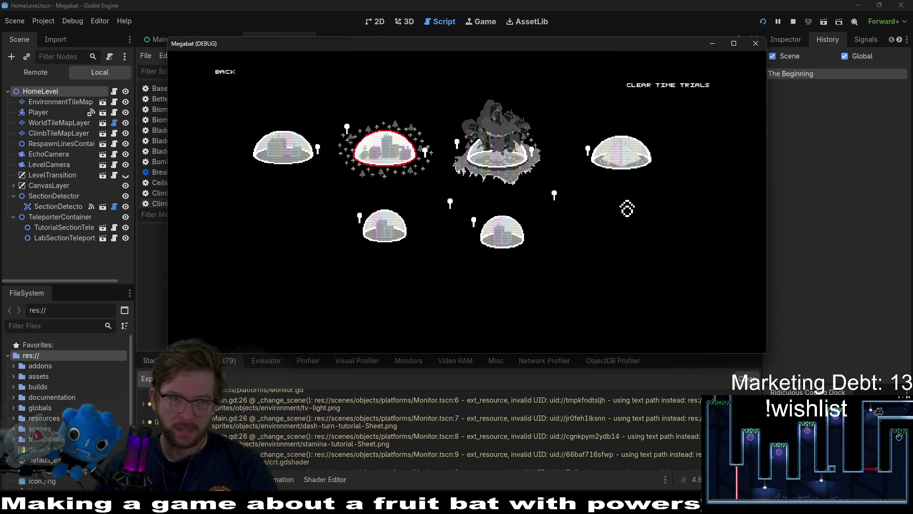
key(Return)
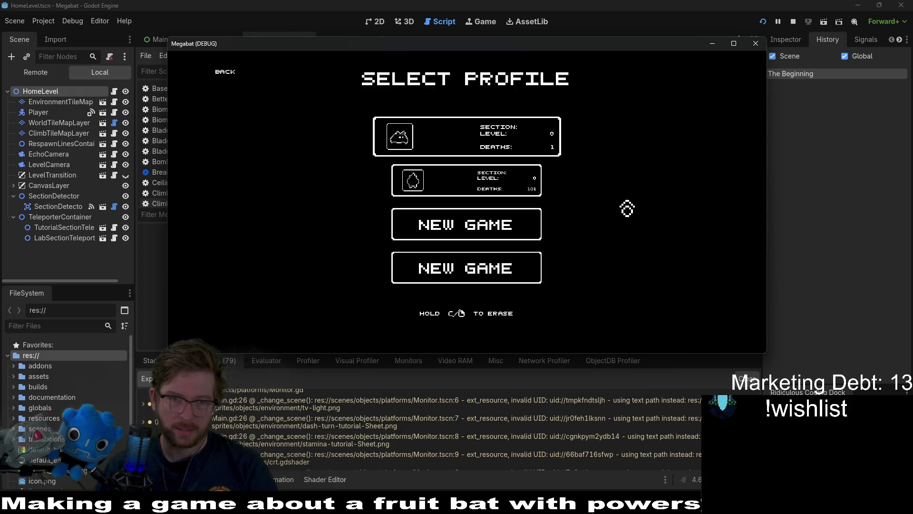
key(Down)
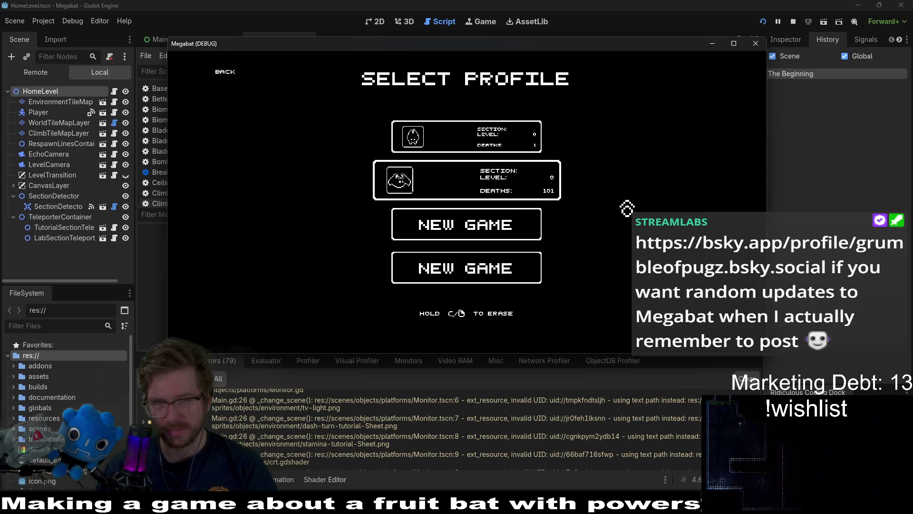
key(Return)
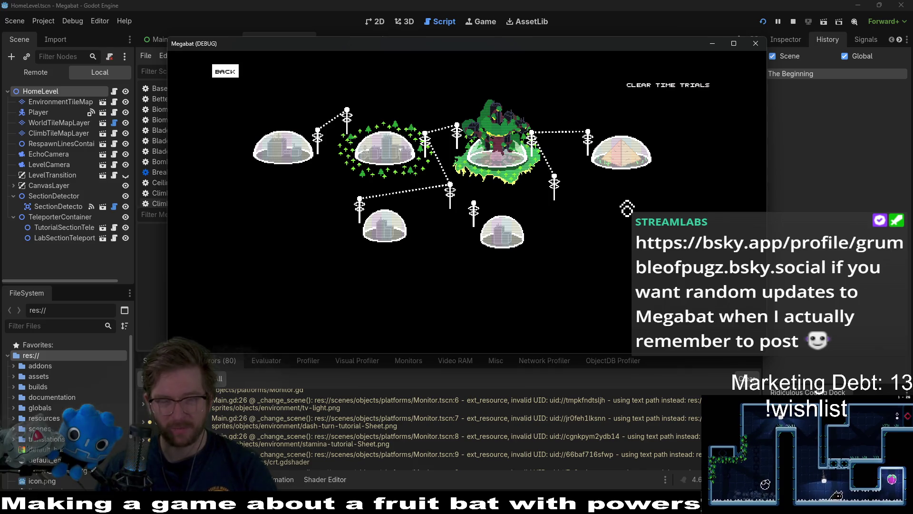
key(Return)
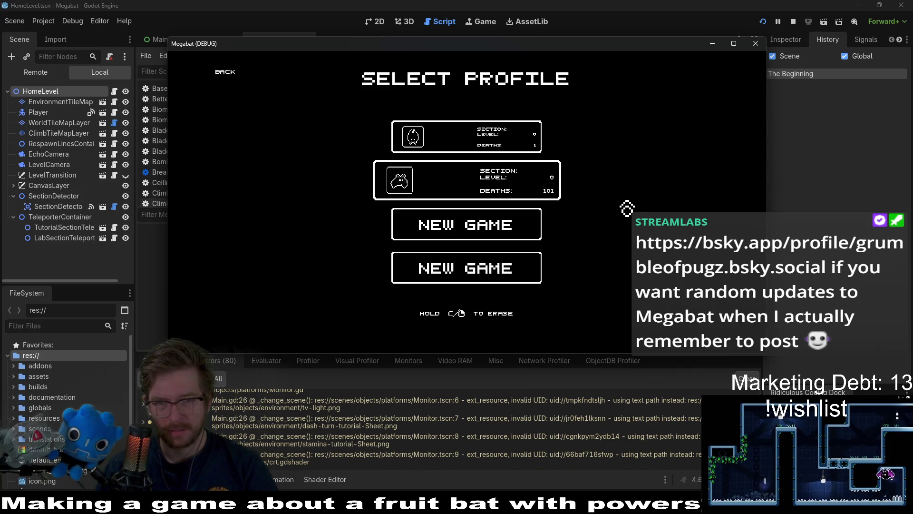
key(Return)
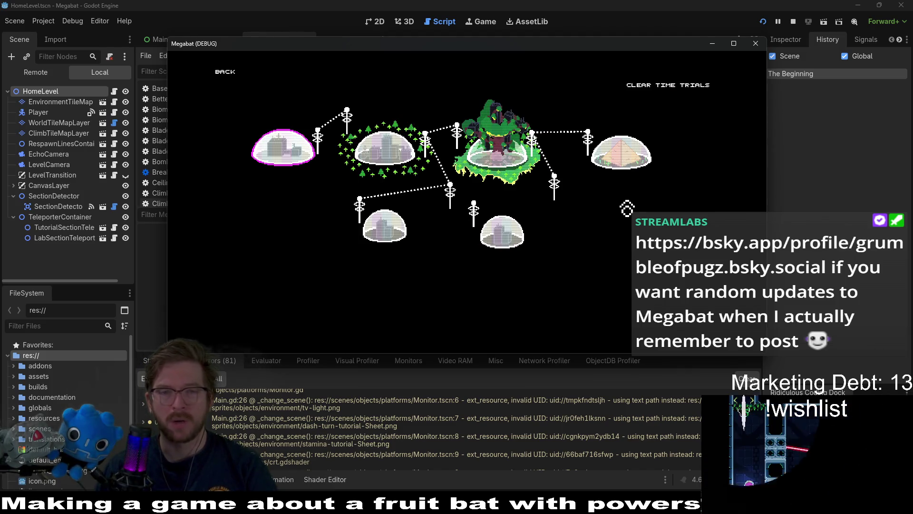
key(Return)
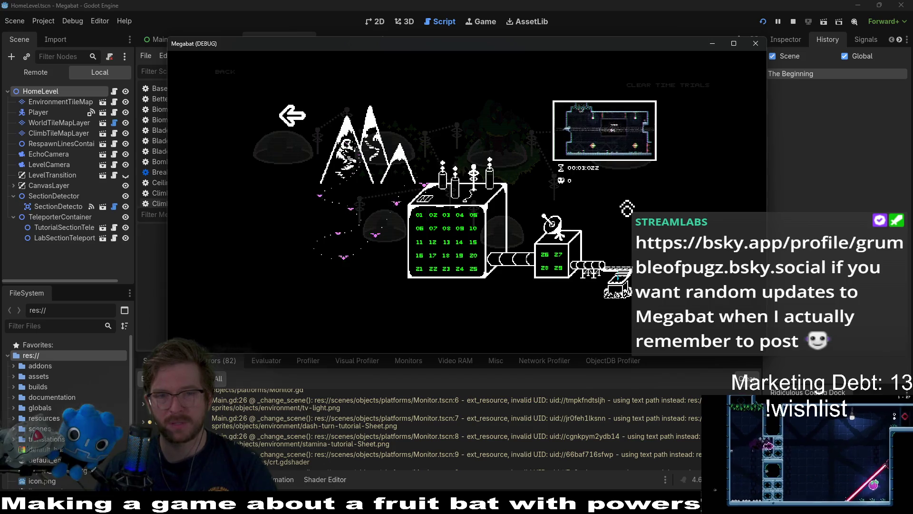
key(Escape)
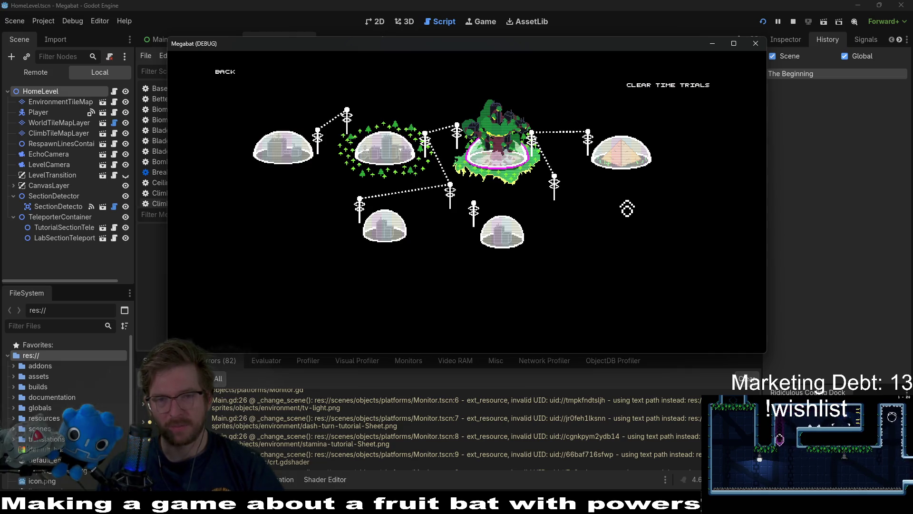
- Choose the green dome on the map, pick a level and start level 1-1
key(Left)
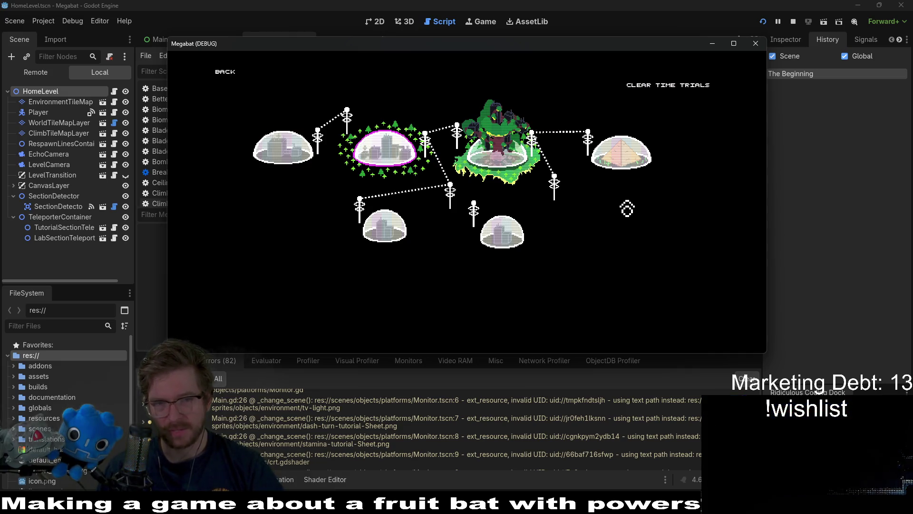
key(Return)
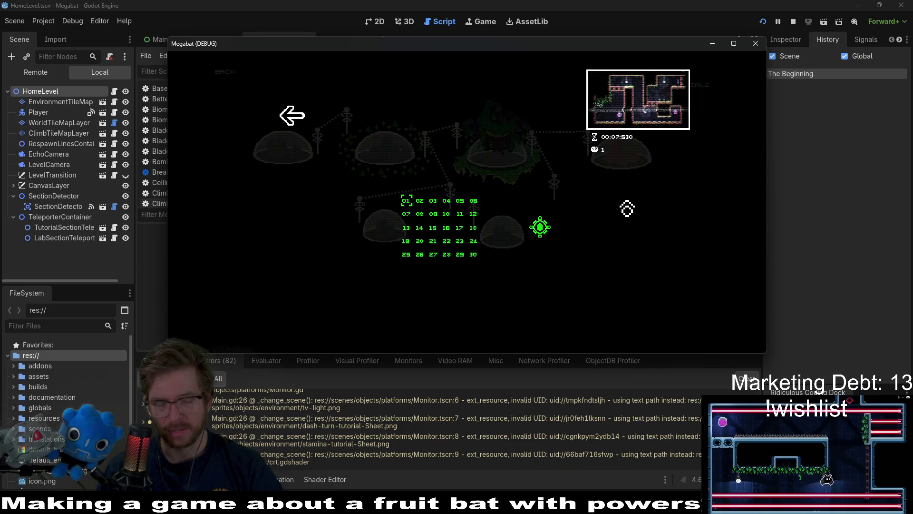
key(Right)
key(Right)
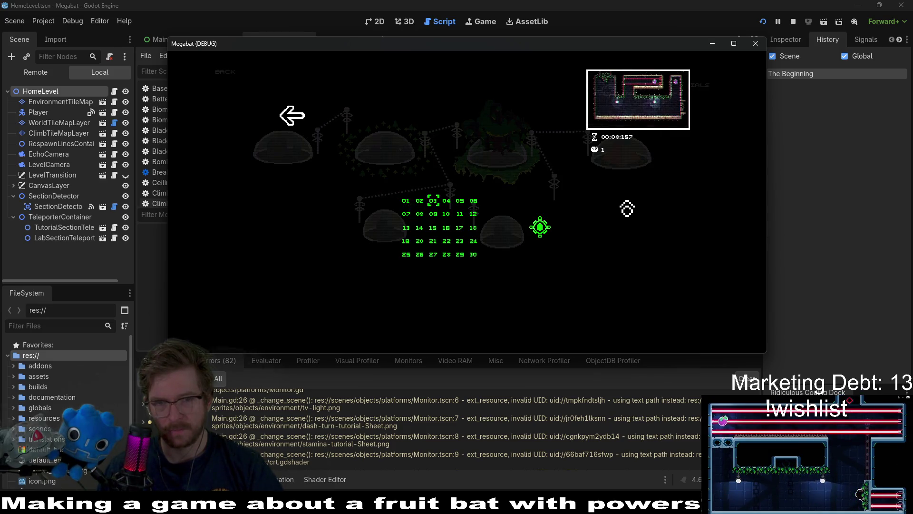
key(Right)
key(Right)
key(Right)
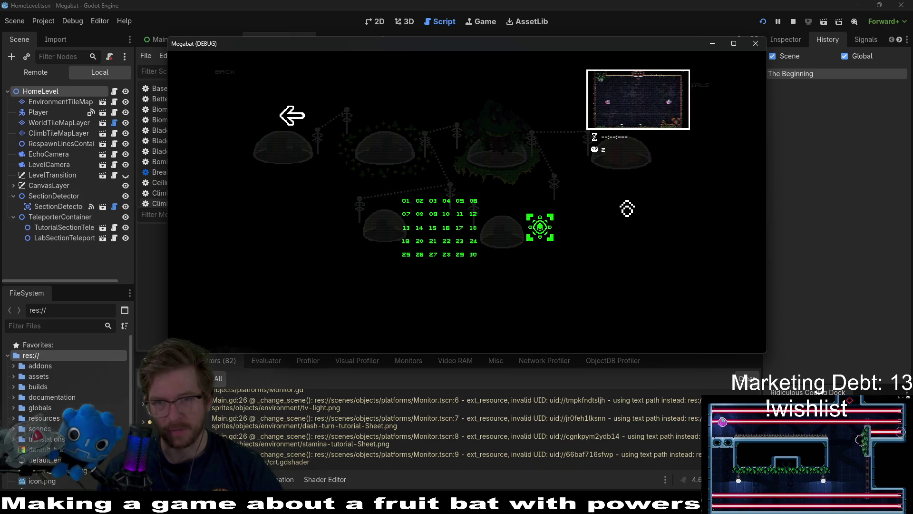
key(Return)
key(Right)
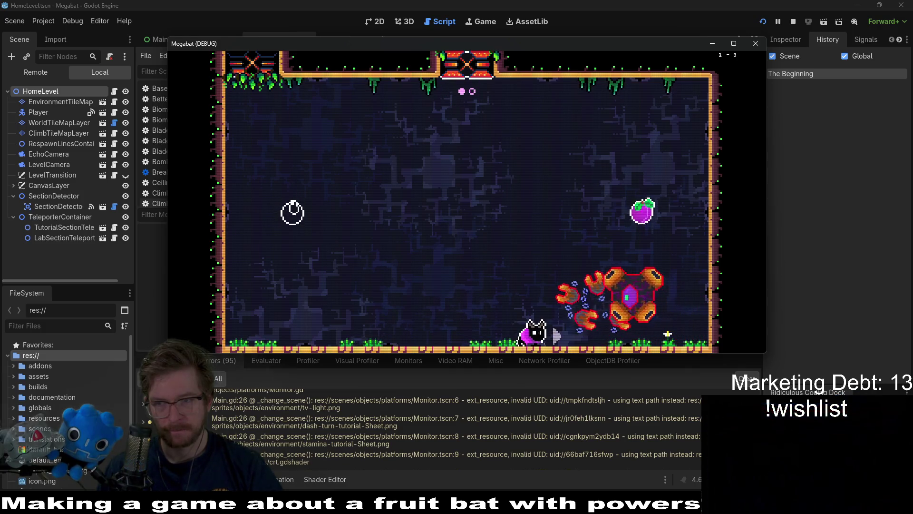
- Run and fly the bat around the boss arena, eating the fruit
key(Right)
key(space)
key(Left)
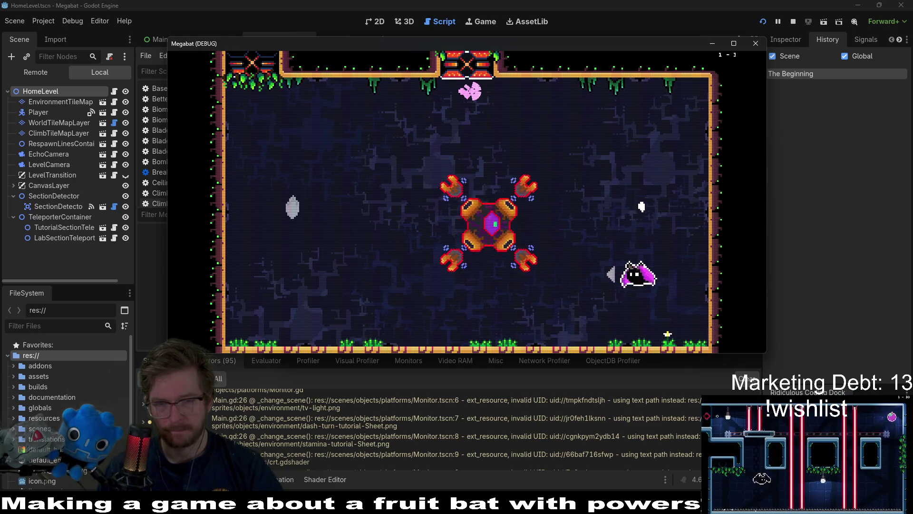
key(Left)
key(space)
key(Right)
key(Right)
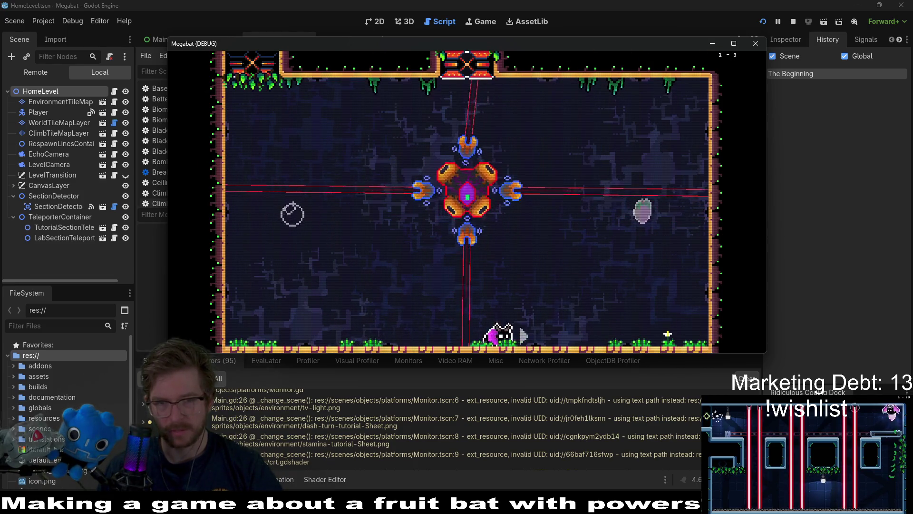
key(space)
key(Right)
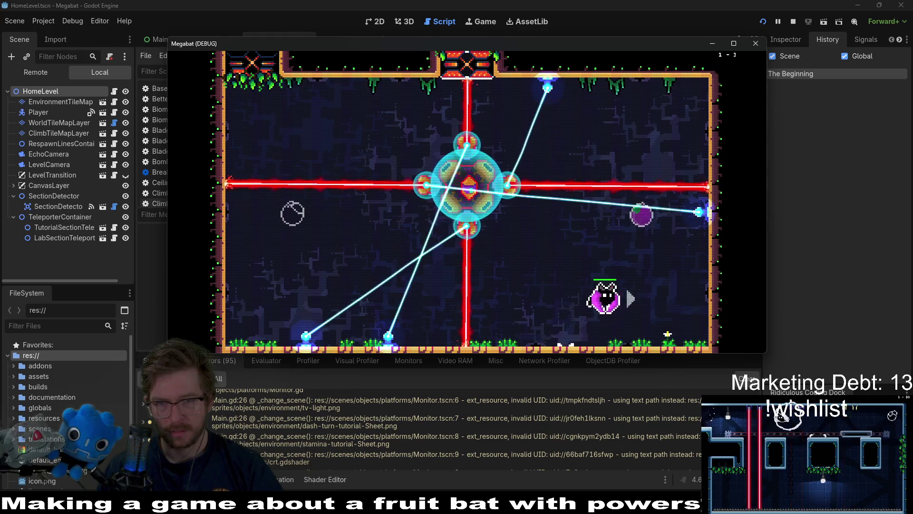
key(Left)
key(Left)
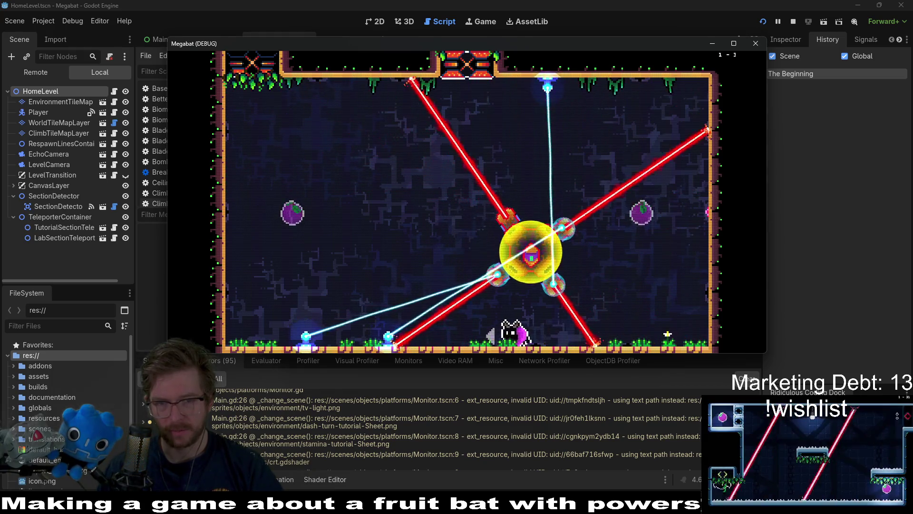
key(space)
key(space)
key(Right)
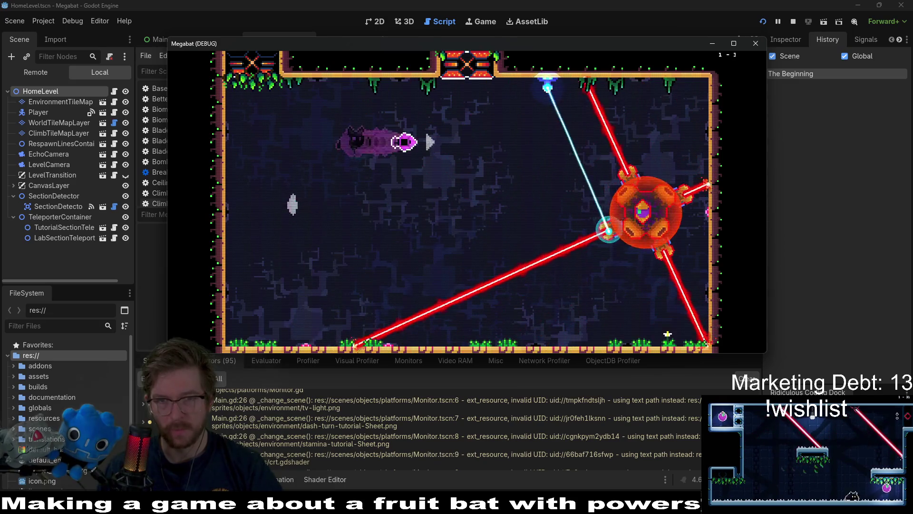
key(Right)
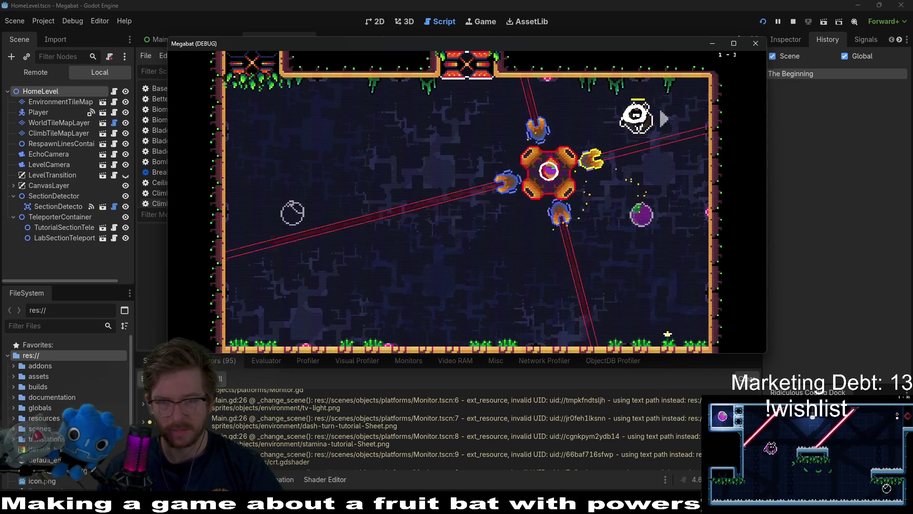
key(Left)
- Dodge the lasers and attack the boss until it is defeated
key(space)
key(Right)
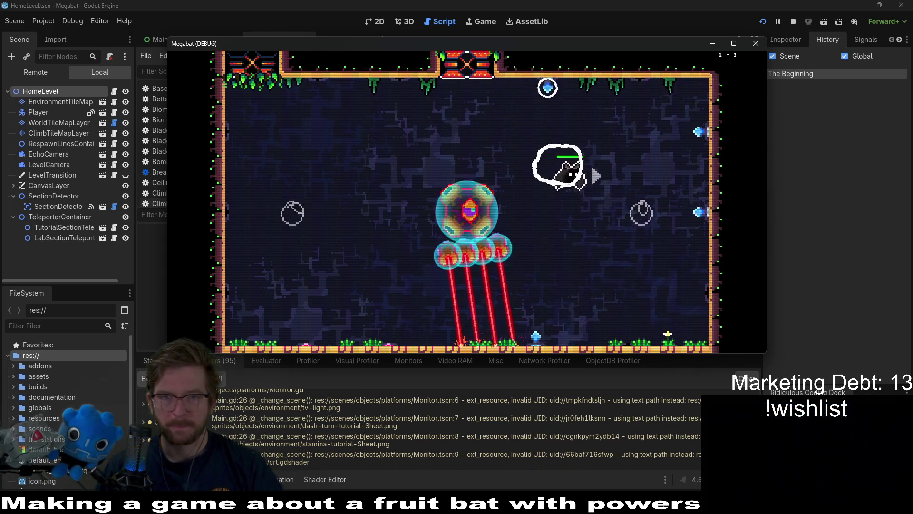
key(Left)
key(Left)
key(space)
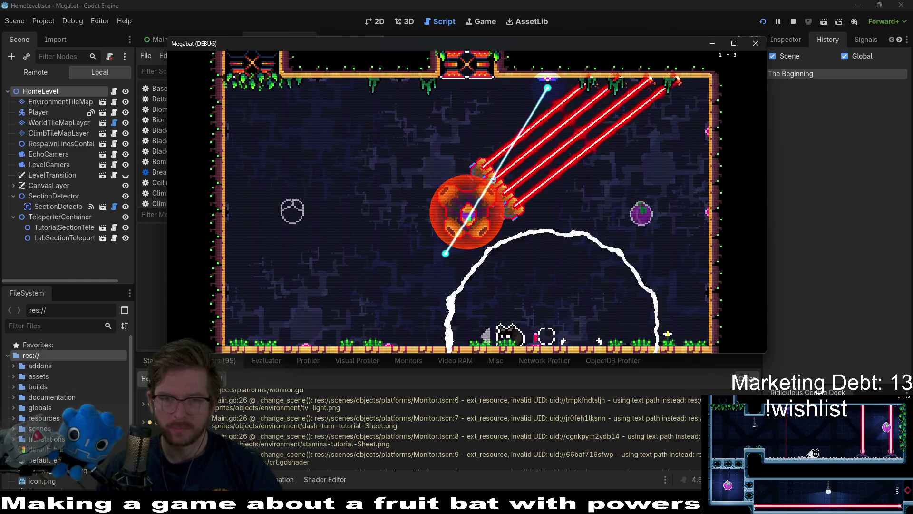
key(Right)
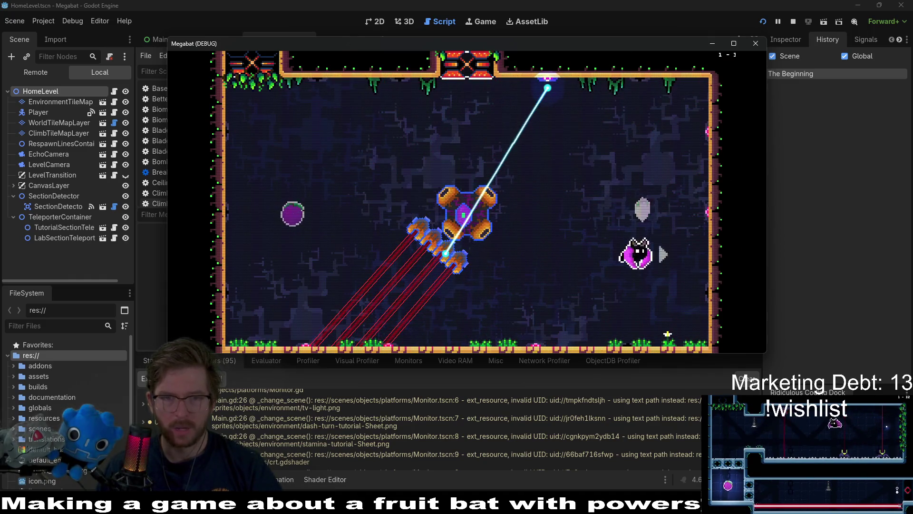
key(Left)
key(Left)
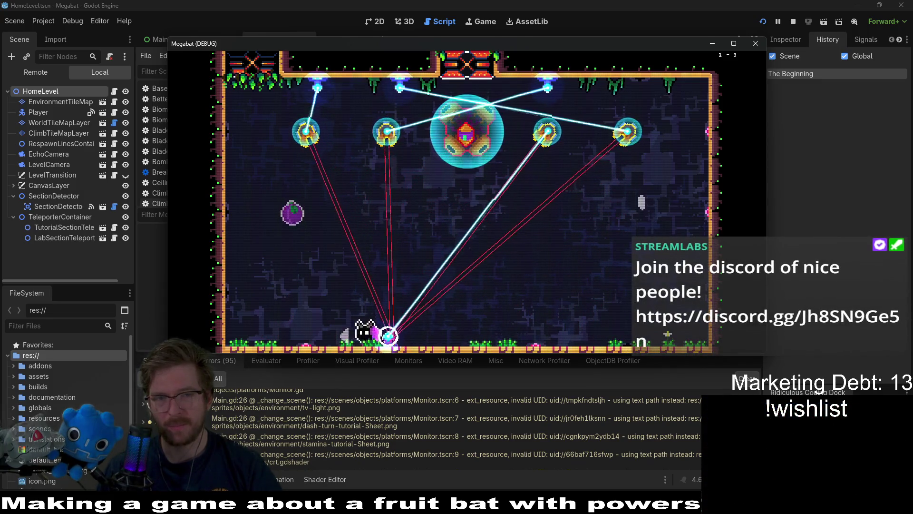
key(space)
key(Right)
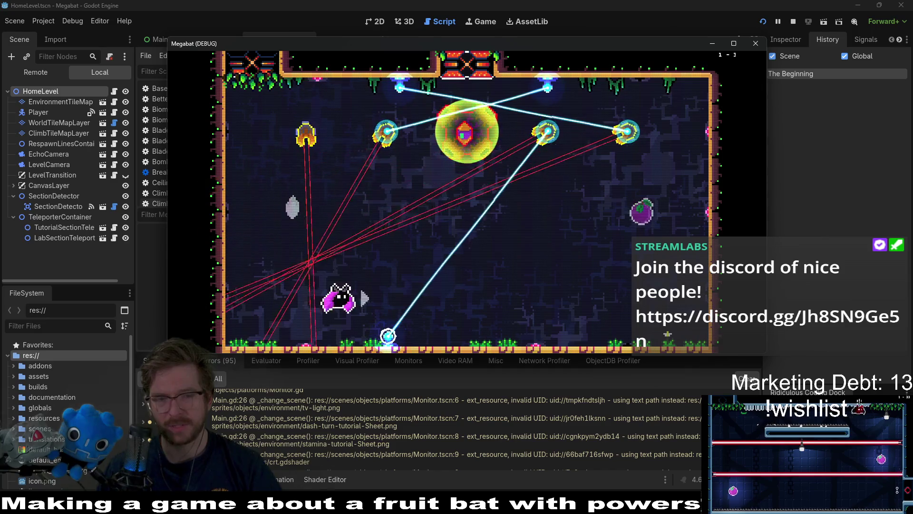
key(Left)
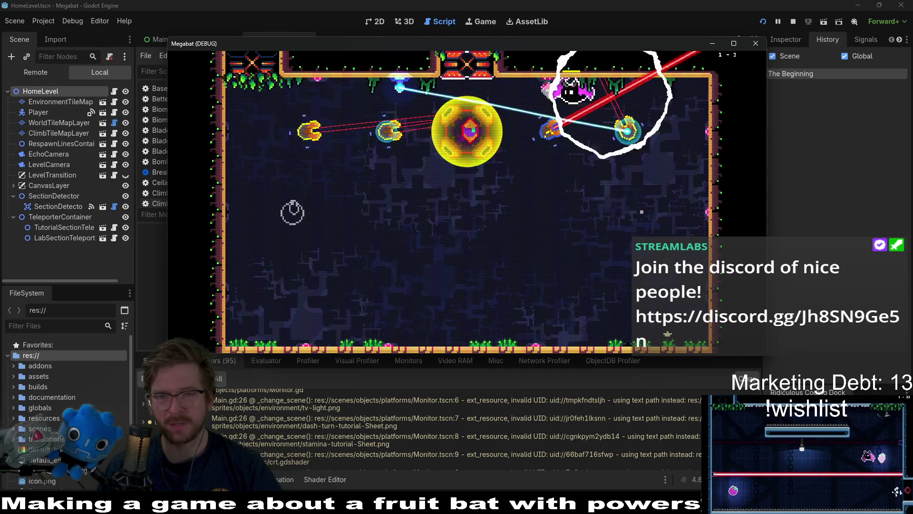
key(Right)
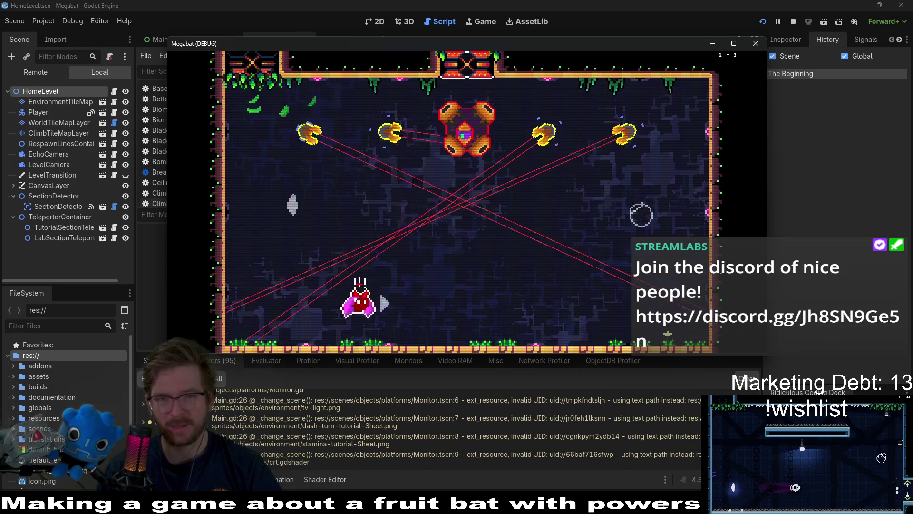
key(Left)
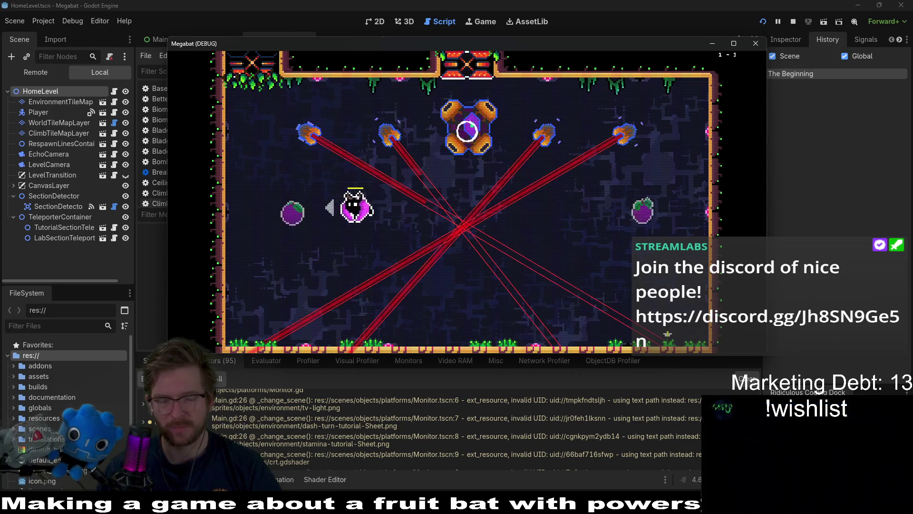
key(Right)
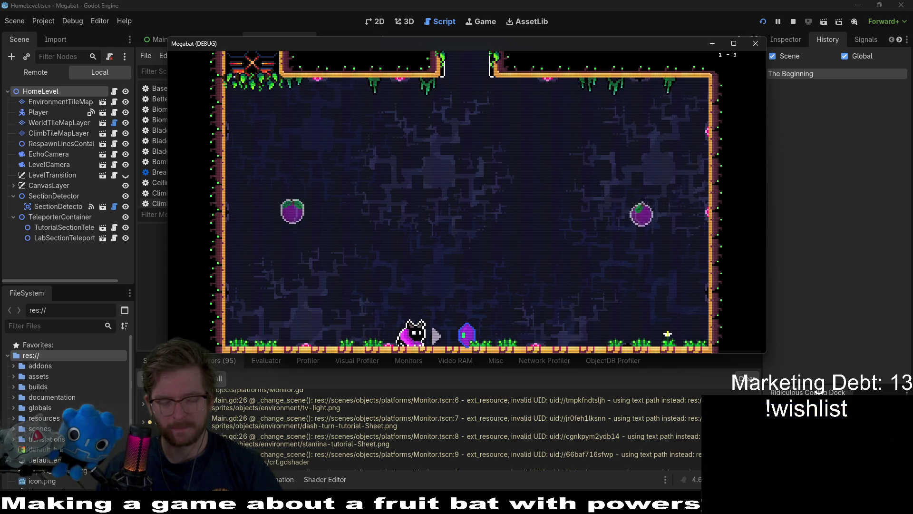
- Fly up through the ceiling opening and land on the teleporter
key(Right)
key(Up)
key(Left)
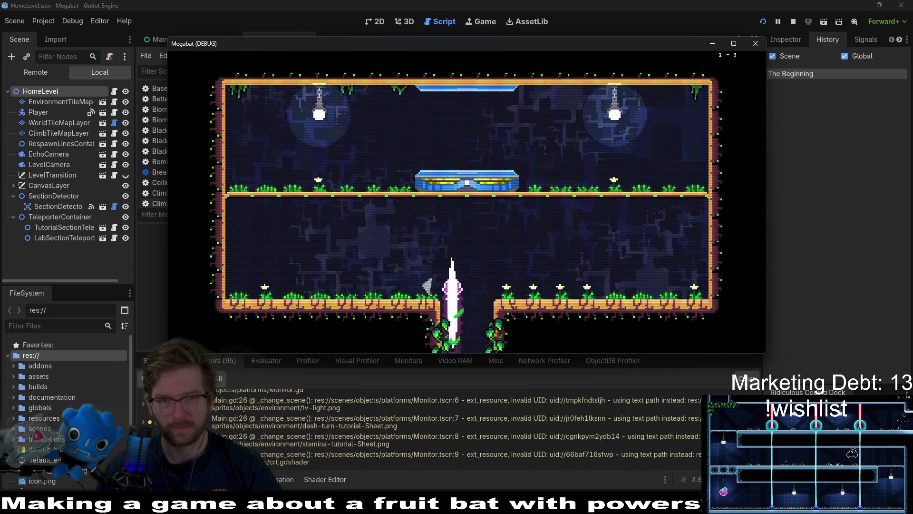
key(Right)
key(Up)
key(Right)
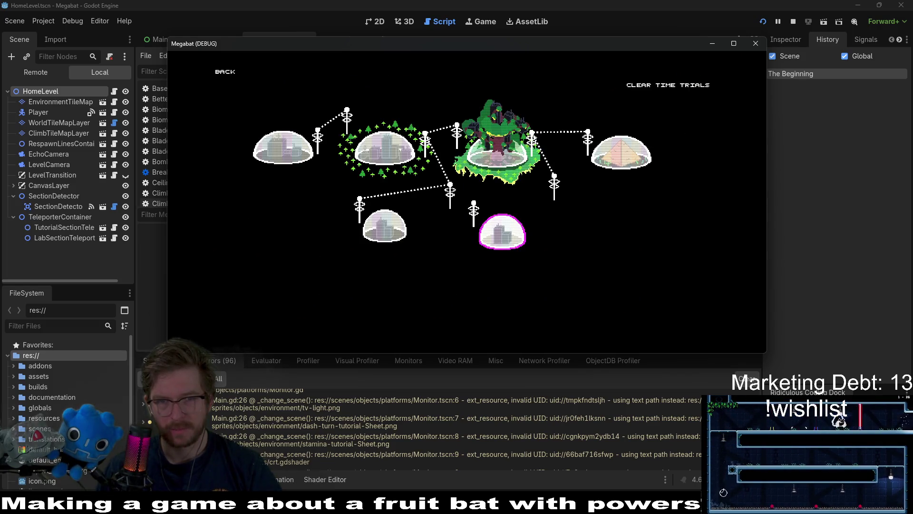
- Browse the domes on the world map, then choose BACK to reach Select Profile
key(Up)
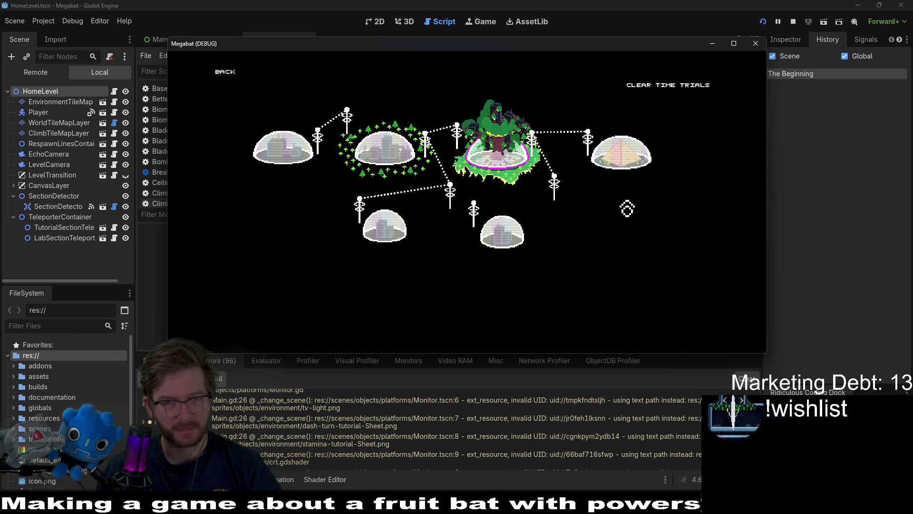
key(Left)
key(Right)
key(Right)
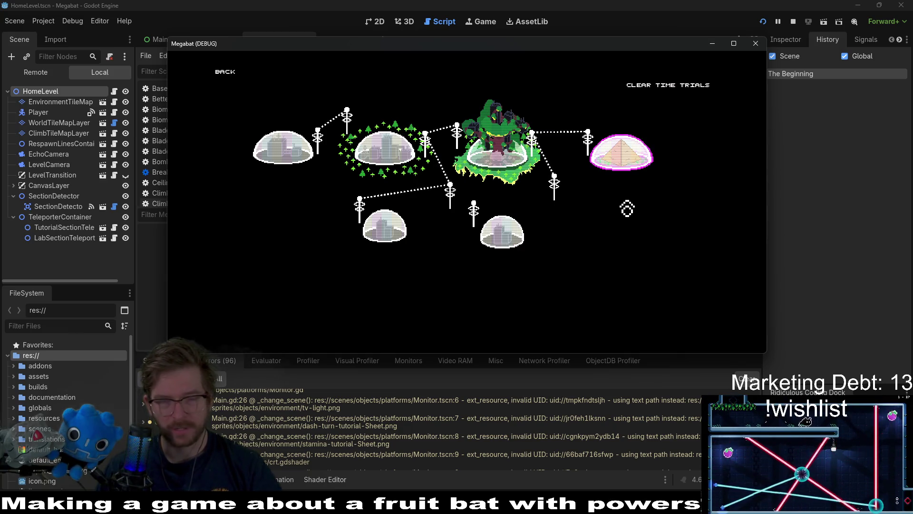
key(Left)
key(Left)
key(Left)
key(Up)
key(Down)
key(Right)
key(Right)
key(Left)
key(Left)
key(Up)
key(Return)
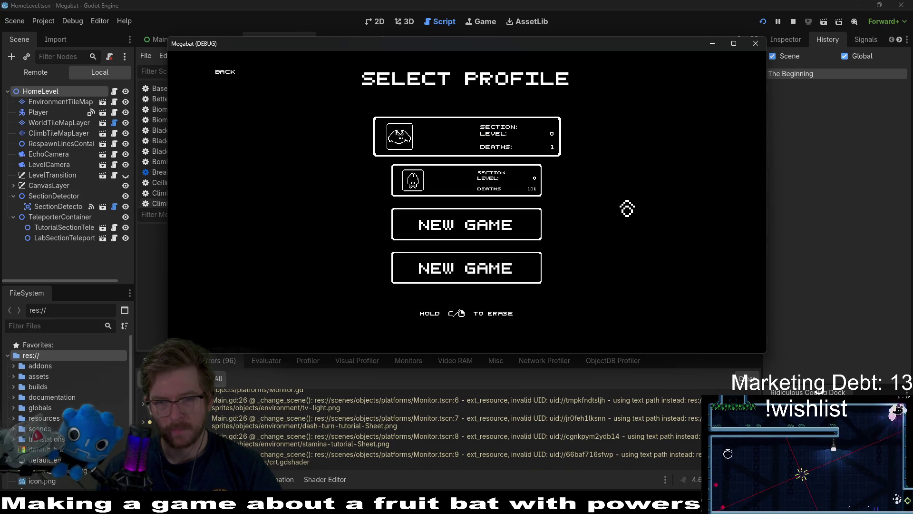
- Load the first profile, view the first dome's level grid, return to the map and stop the game
key(Down)
key(Up)
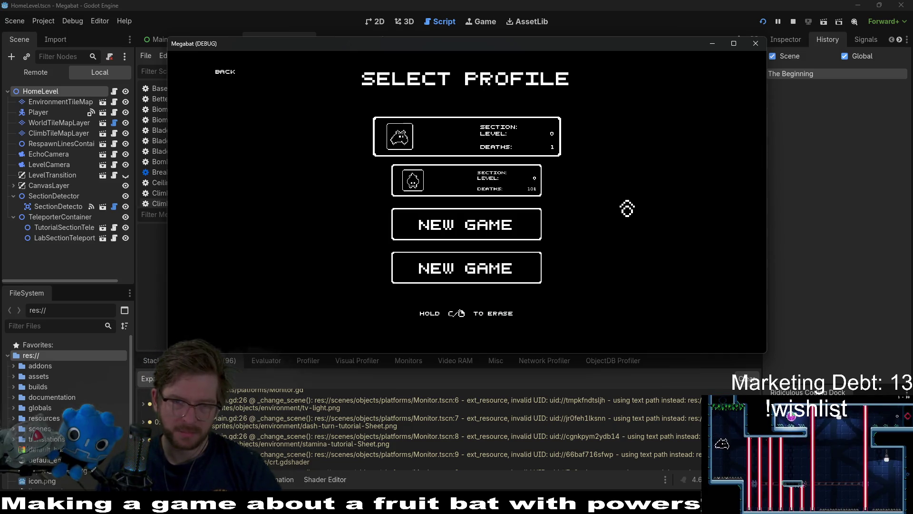
key(Down)
key(Up)
key(Return)
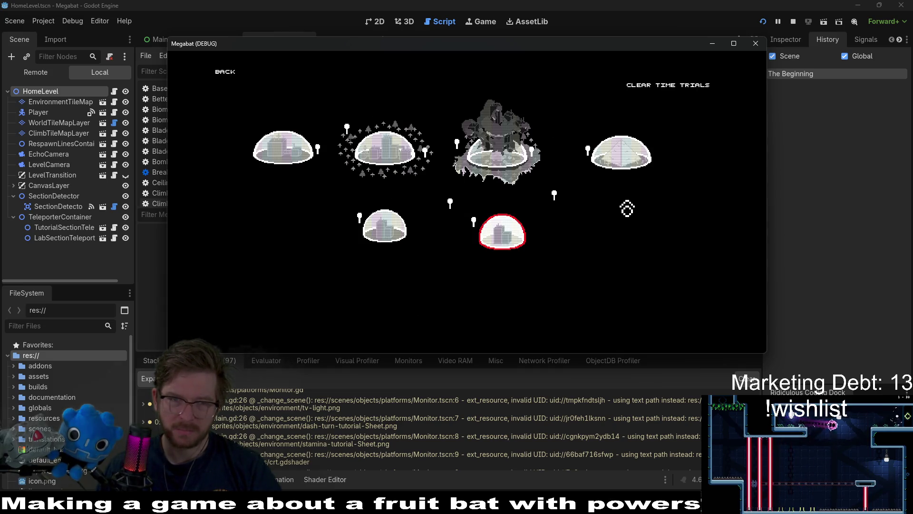
key(Left)
key(Left)
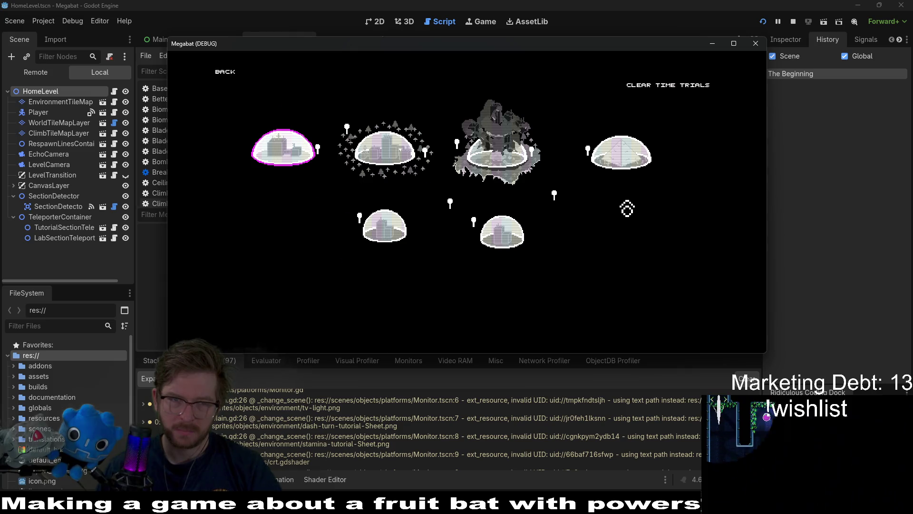
key(Return)
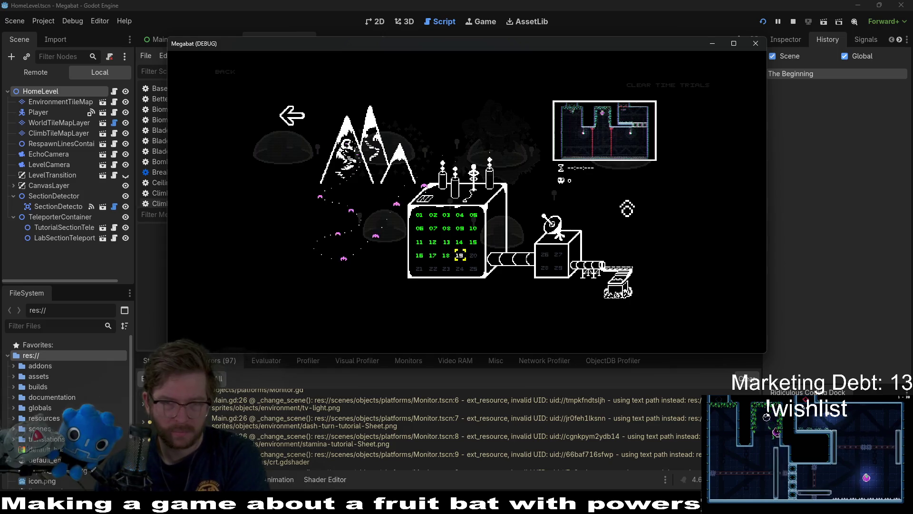
key(Left)
key(Left)
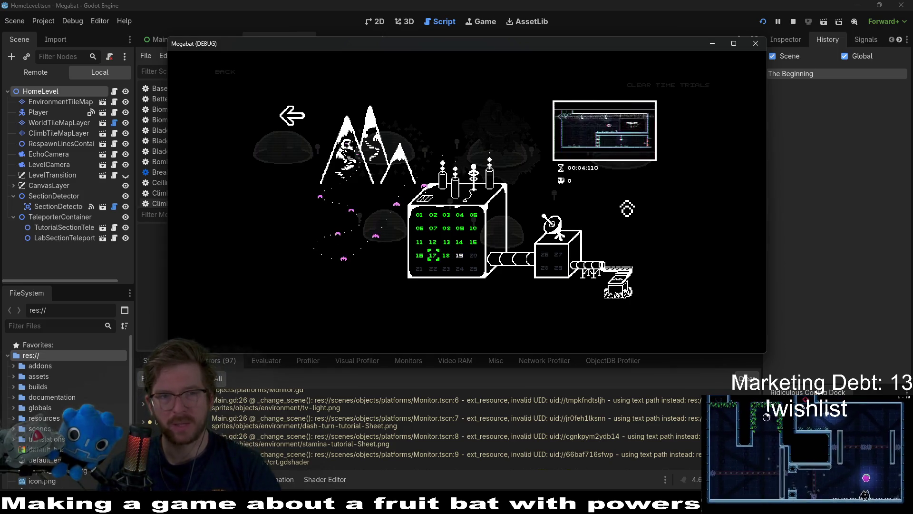
key(Escape)
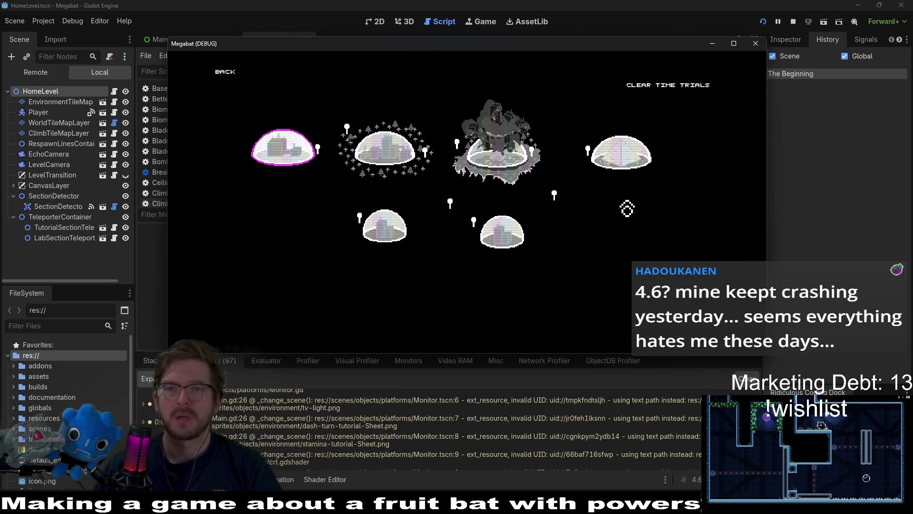
click(755, 43)
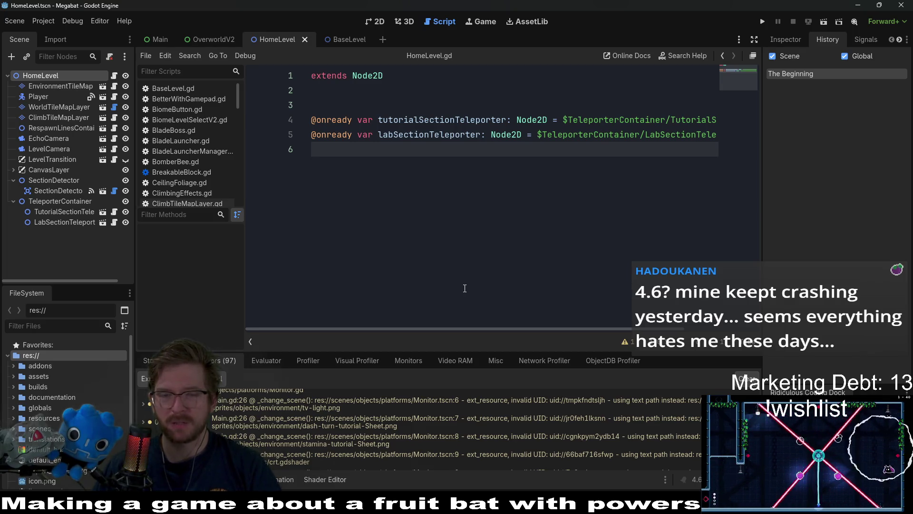
- Toggle the warnings panel and jump from the latest logged error into Main.gd
click(623, 344)
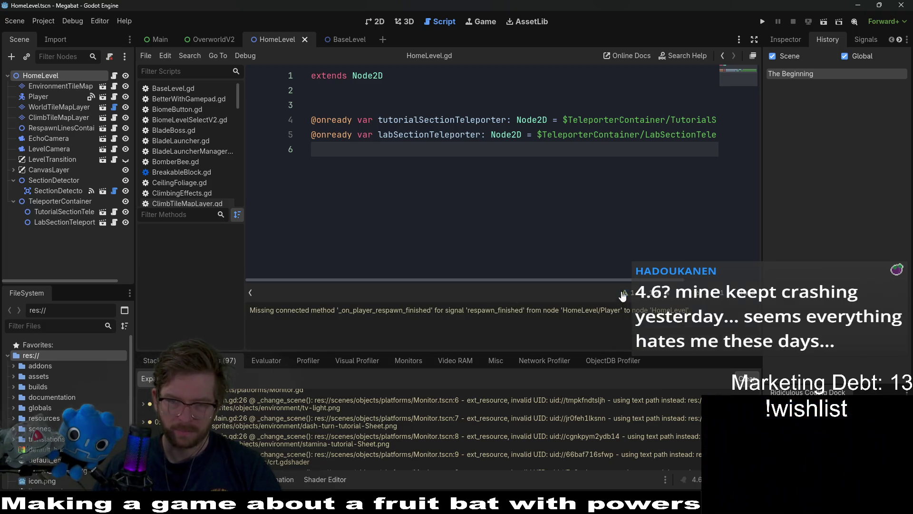
click(623, 295)
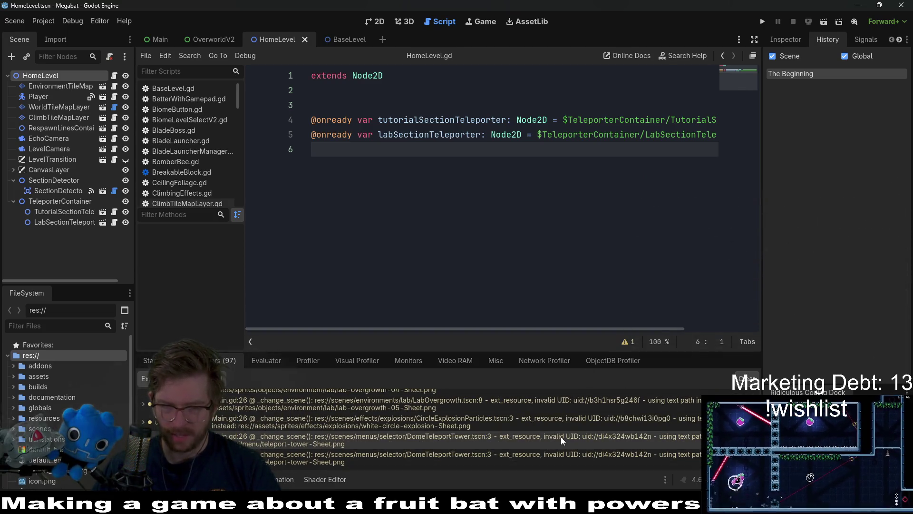
click(610, 440)
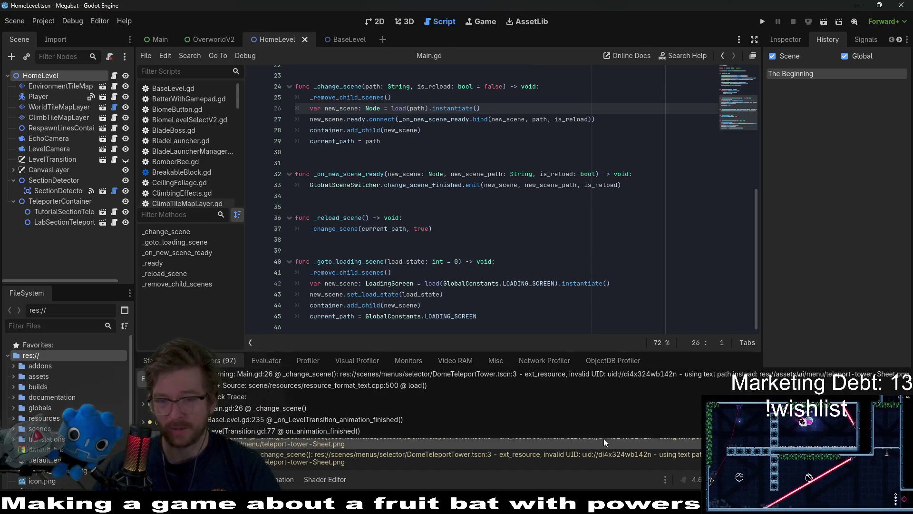
click(411, 462)
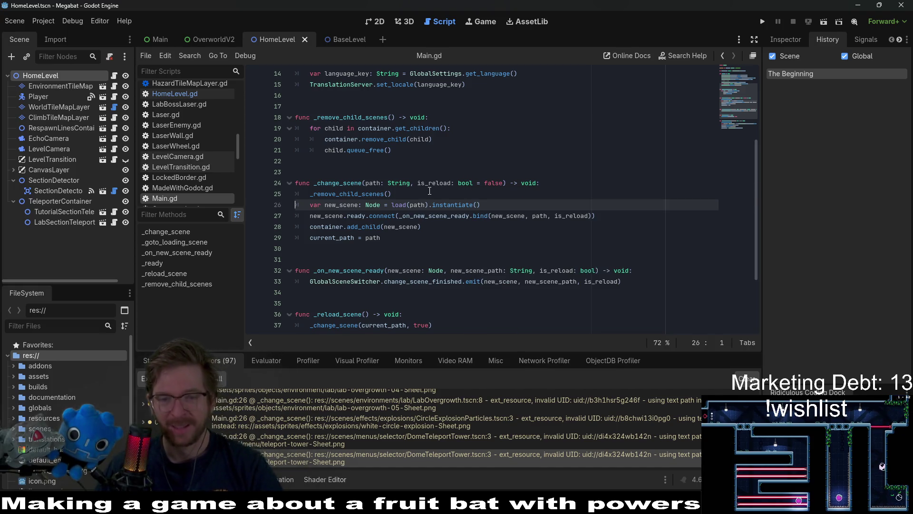
- Inspect the get_children and child-removal code on lines 19–21, then move up to line 15
click(430, 155)
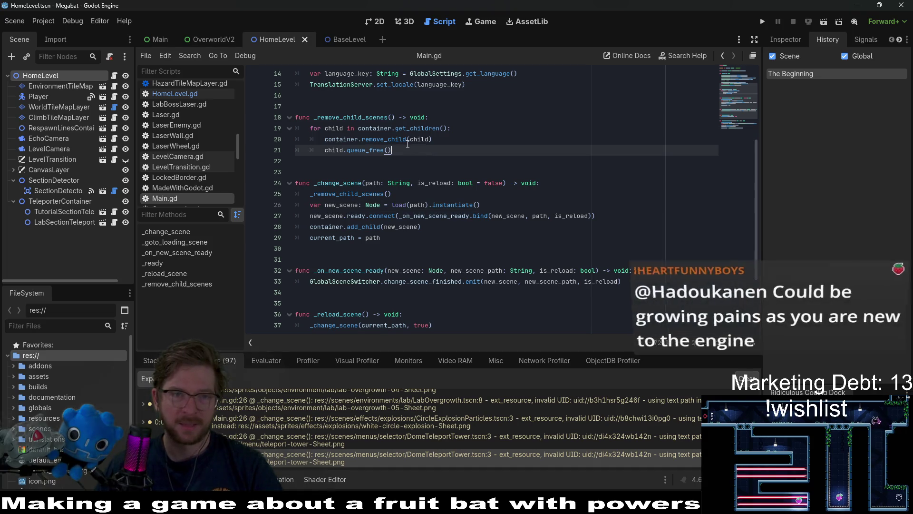
mouse_move(407, 147)
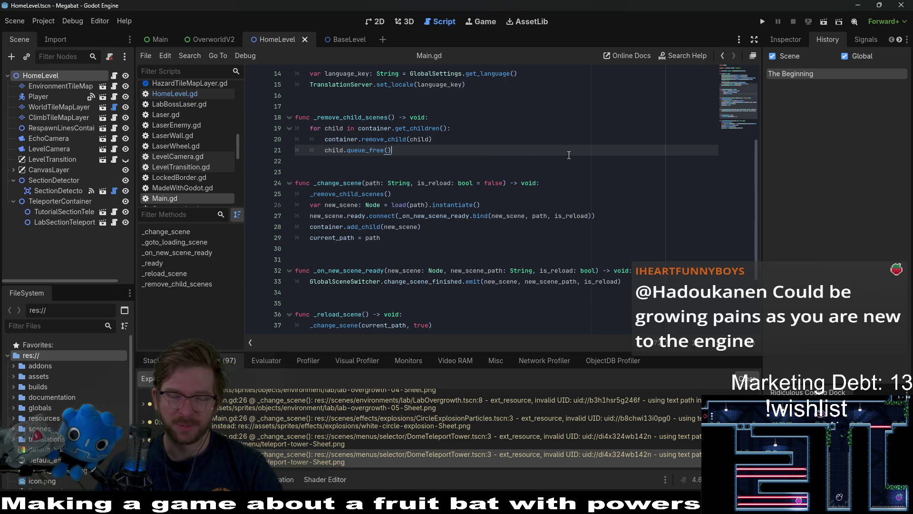
click(367, 127)
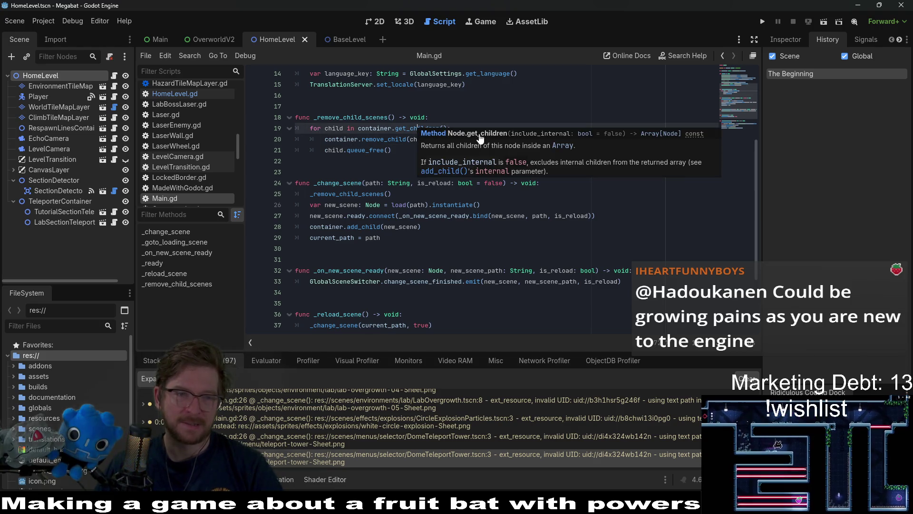
click(471, 85)
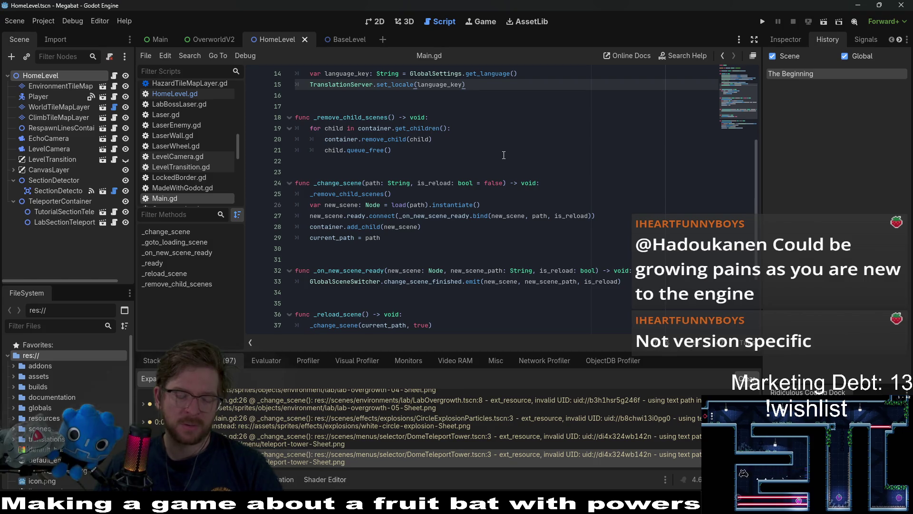
- Quick-open ProfileSelect.tscn by searching 'profile'
key(alt+shift+o)
text(pro)
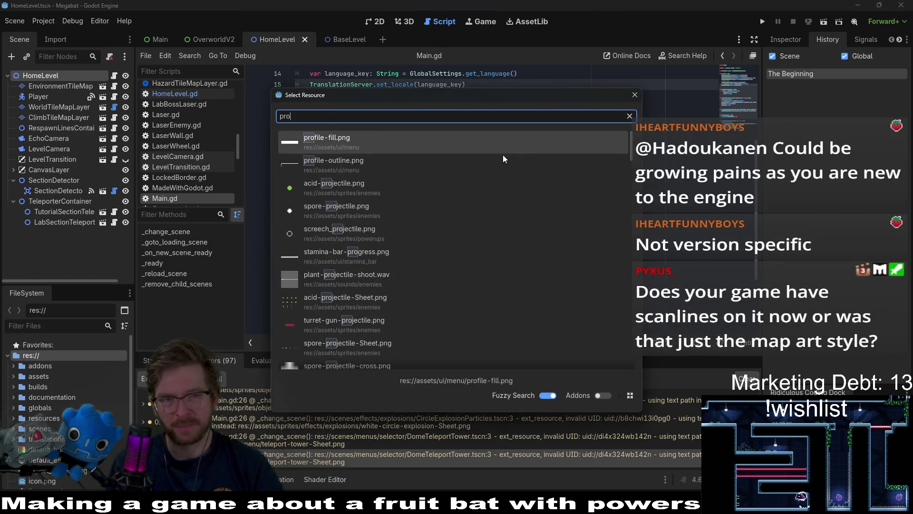
text(file)
key(Down)
key(Down)
key(Down)
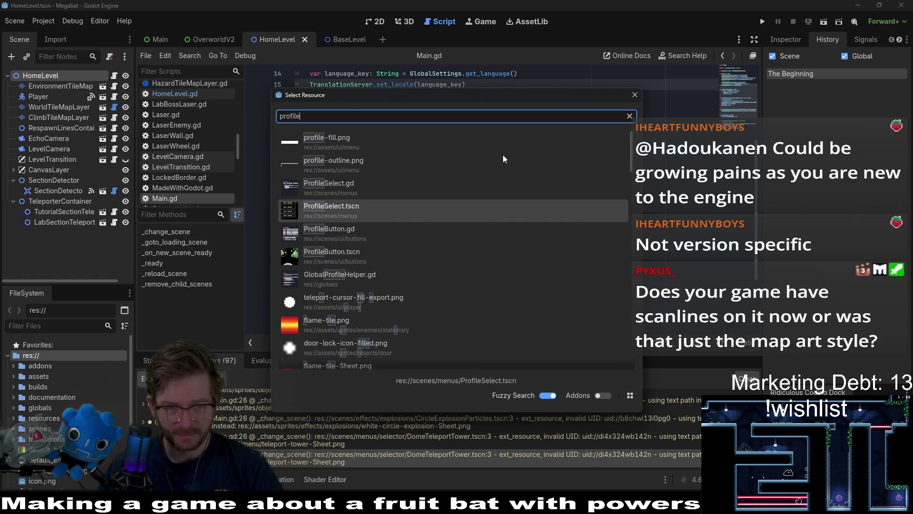
key(Up)
key(Down)
key(Return)
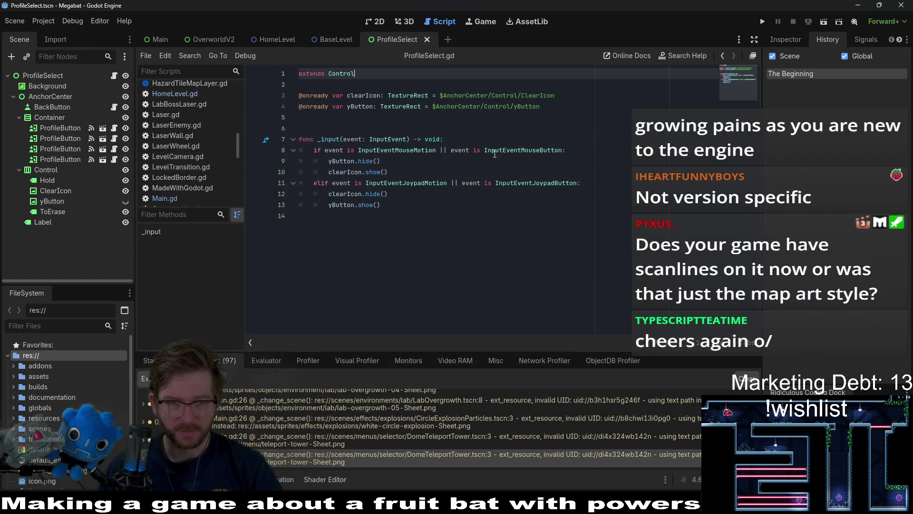
- In the 2D view, select the first ProfileButton and open its script
click(376, 21)
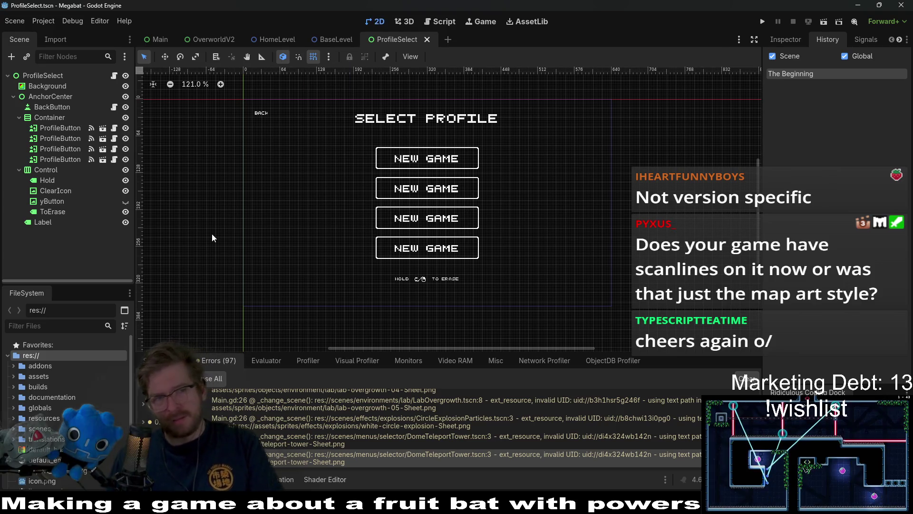
click(65, 128)
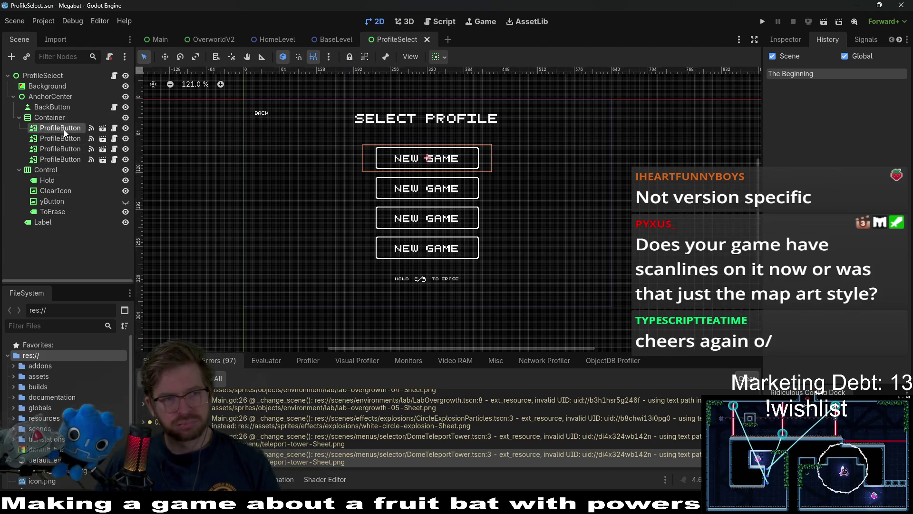
click(114, 128)
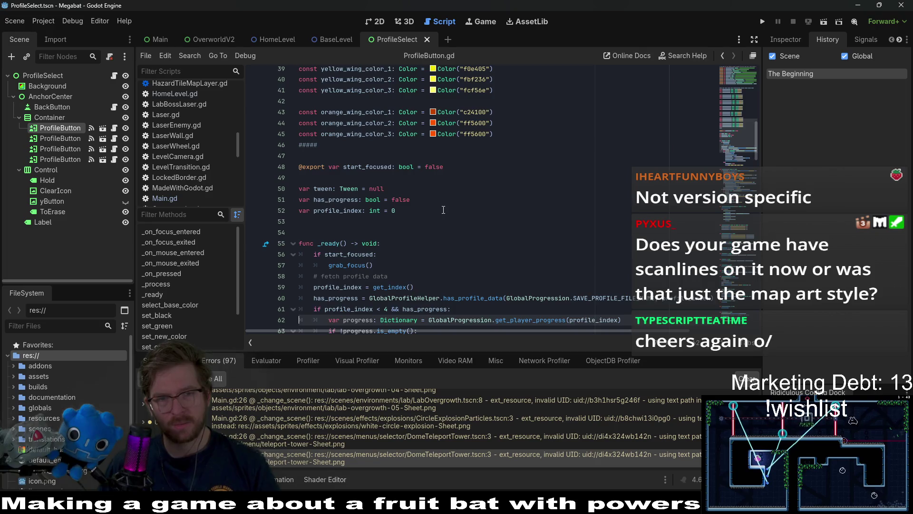
scroll(443, 210, up, 10)
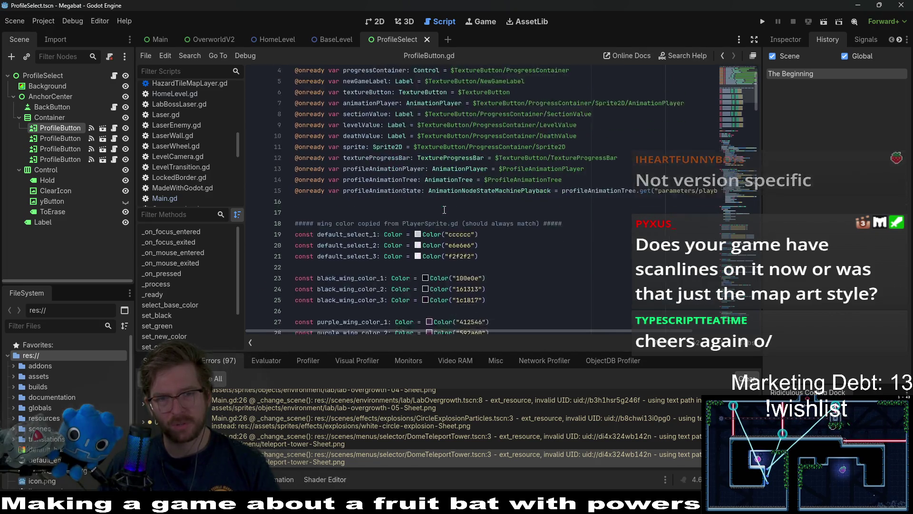
scroll(444, 210, down, 15)
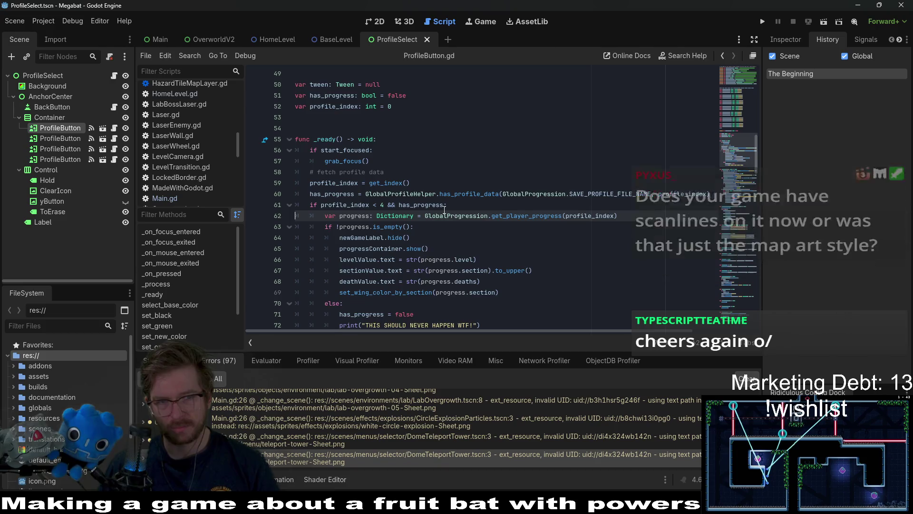
scroll(444, 209, down, 6)
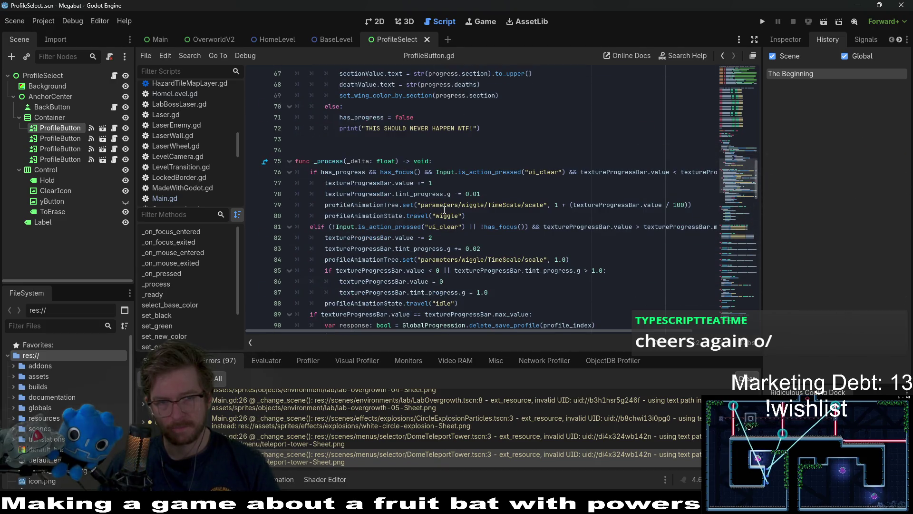
drag(479, 129, 369, 129)
scroll(477, 206, up, 3)
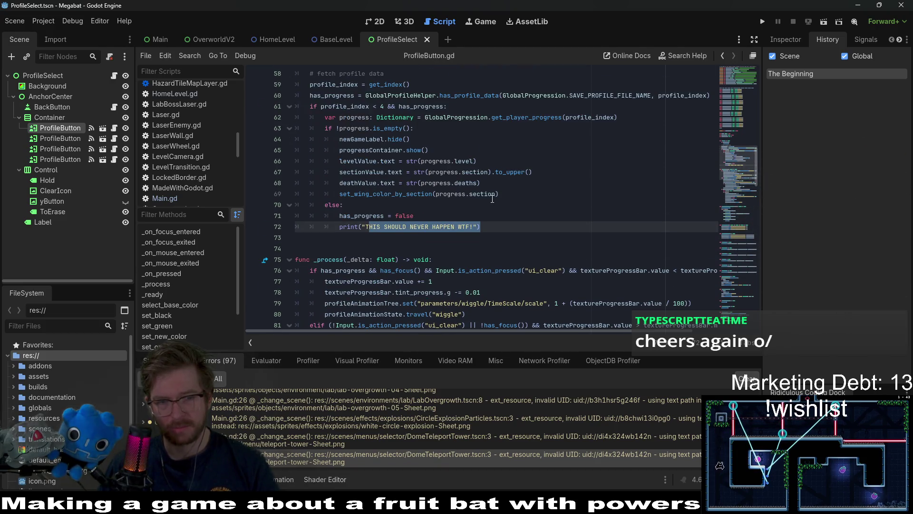
scroll(477, 206, up, 2)
click(508, 217)
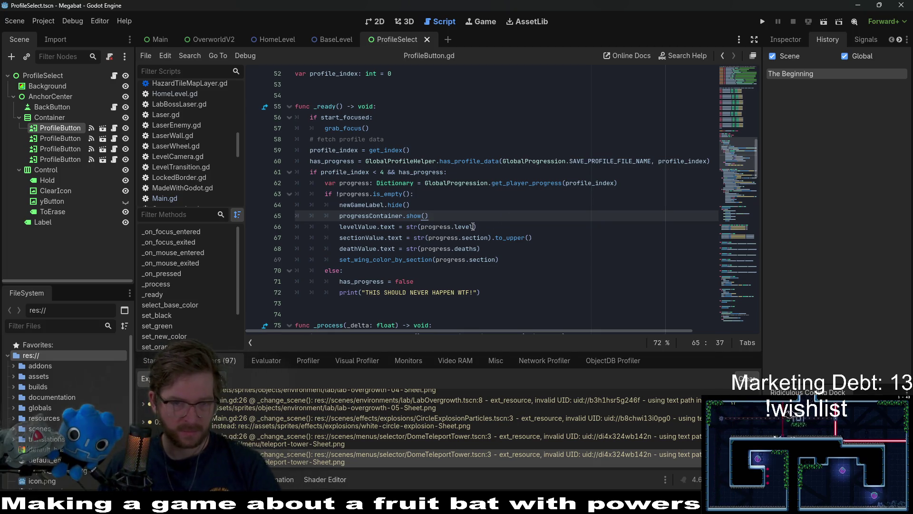
double_click(473, 235)
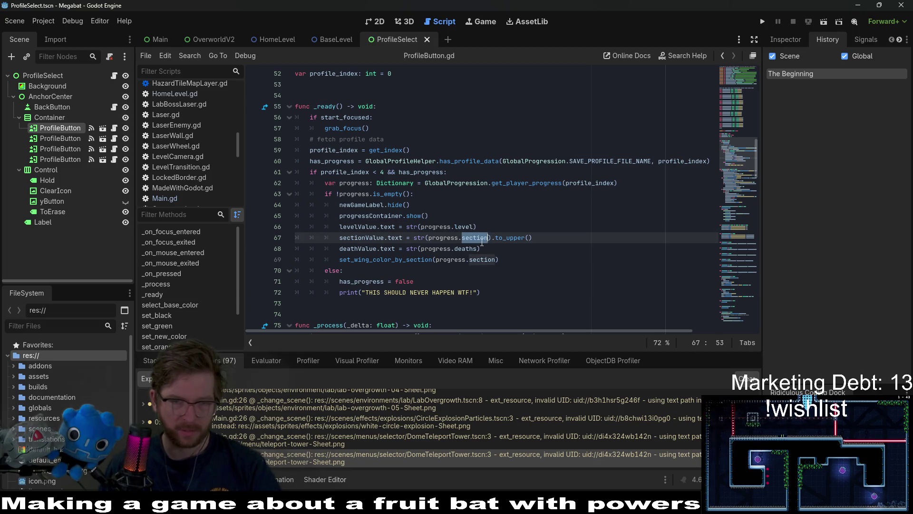
click(478, 238)
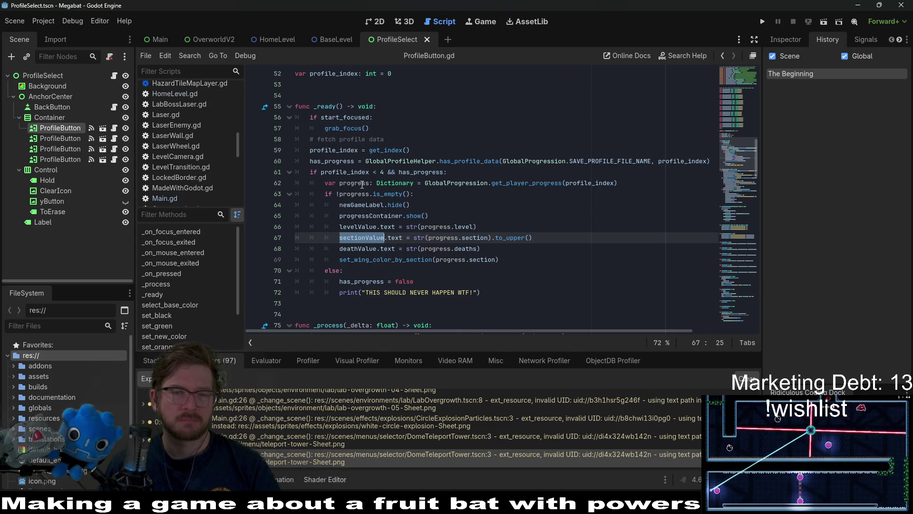
double_click(362, 183)
click(621, 185)
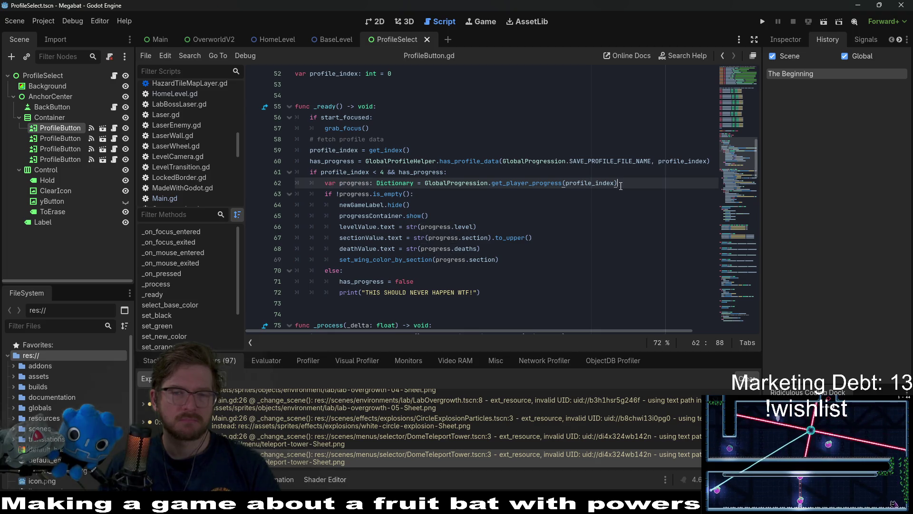
- Add print("progress: ", progress) after line 62 of ProfileButton.gd, save, and run the project
key(Return)
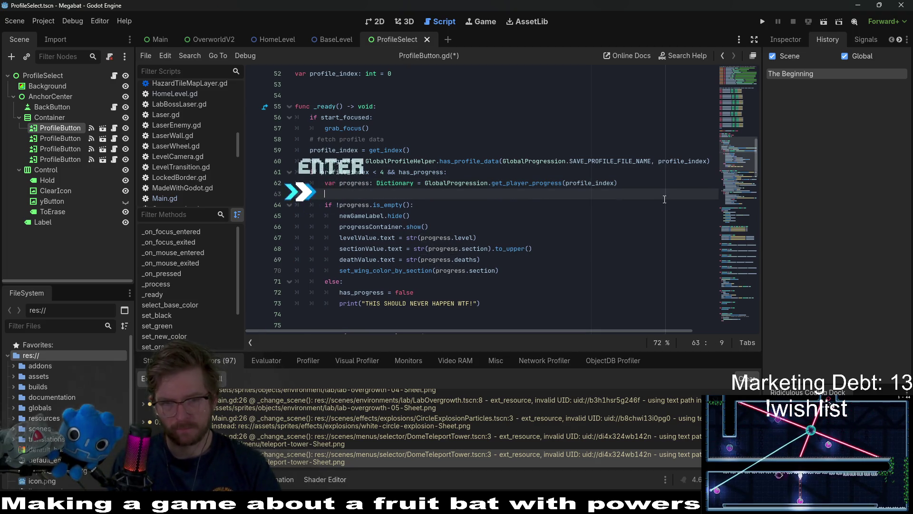
text(print("progress)
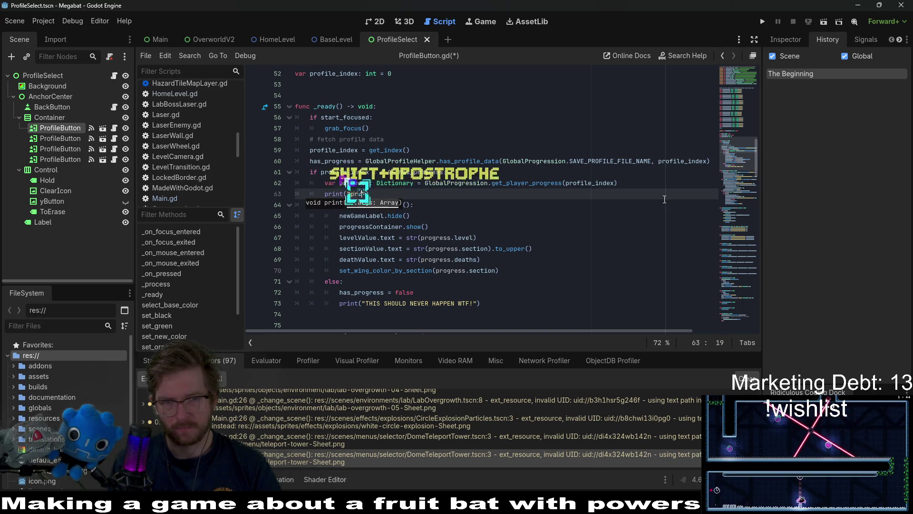
text(: ", prog)
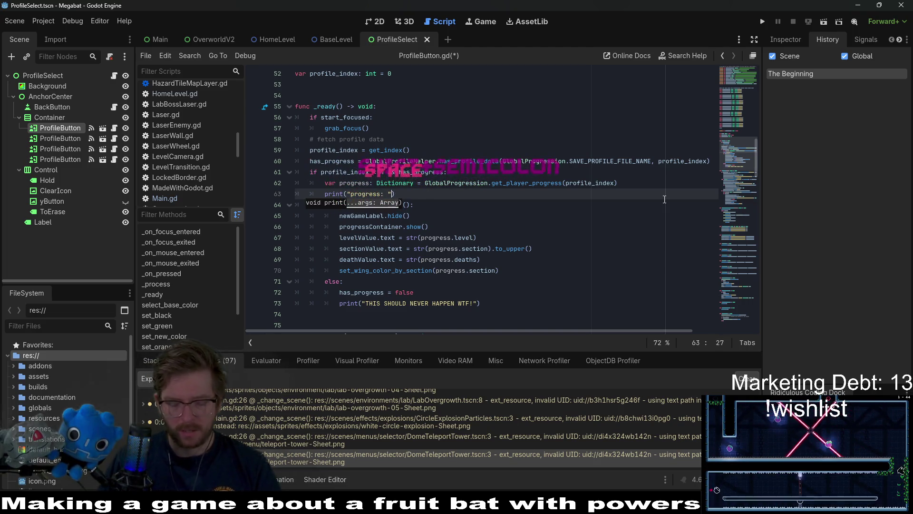
text(ress)
key(ctrl+s)
click(637, 189)
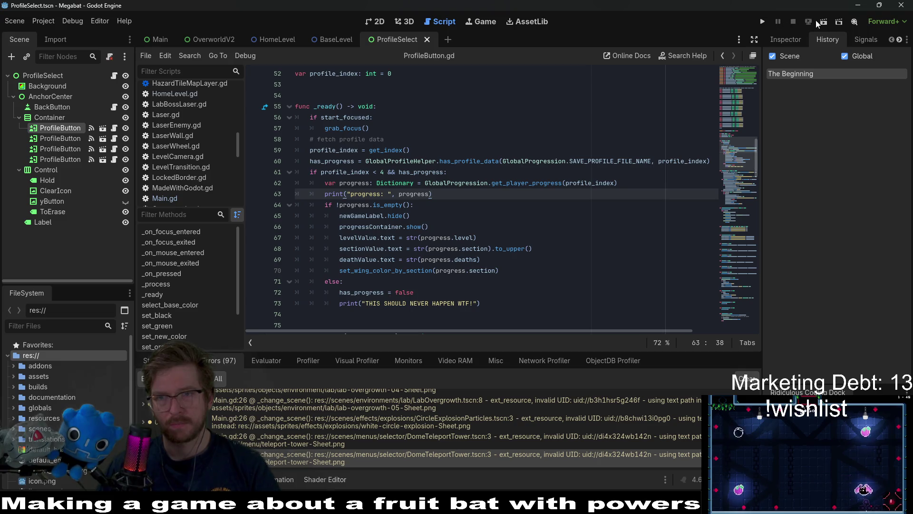
click(763, 22)
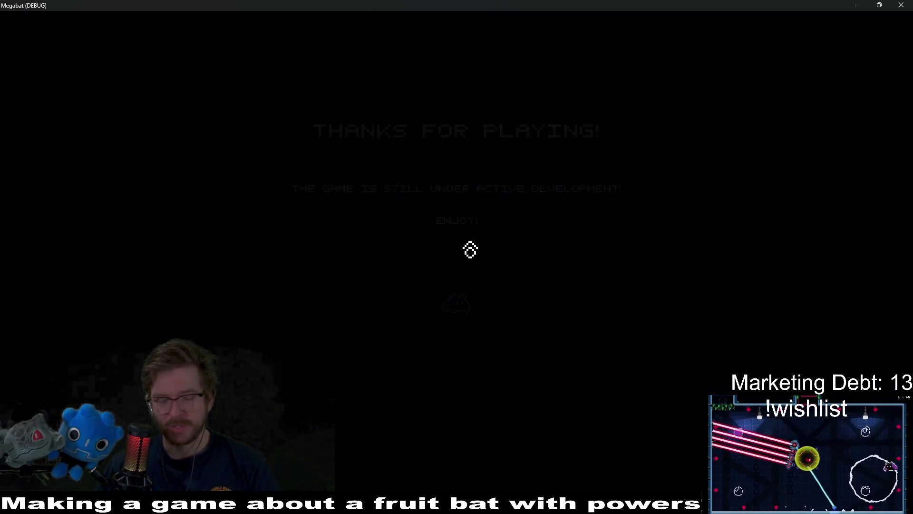
- Choose PLAY to reach Select Profile and shrink the game window to read the progress output
click(452, 254)
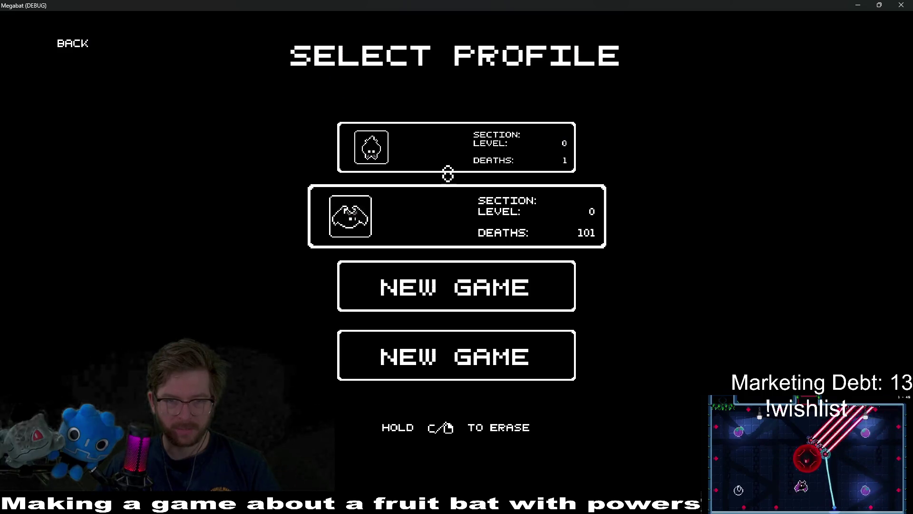
mouse_move(497, 5)
mouse_down()
mouse_move(818, 19)
mouse_move(630, 118)
mouse_move(535, 117)
mouse_up()
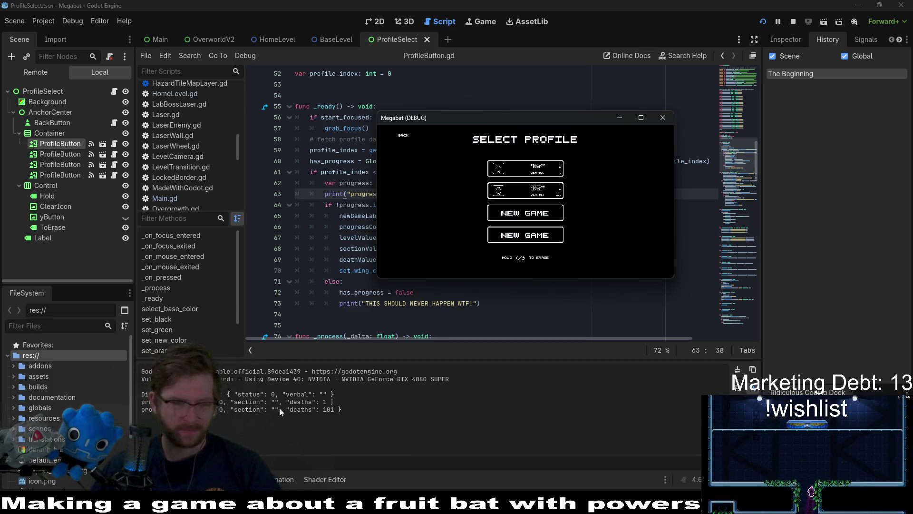
- Check 'section' in the output log and on line 68, then jump to get_player_progress's definition
double_click(252, 404)
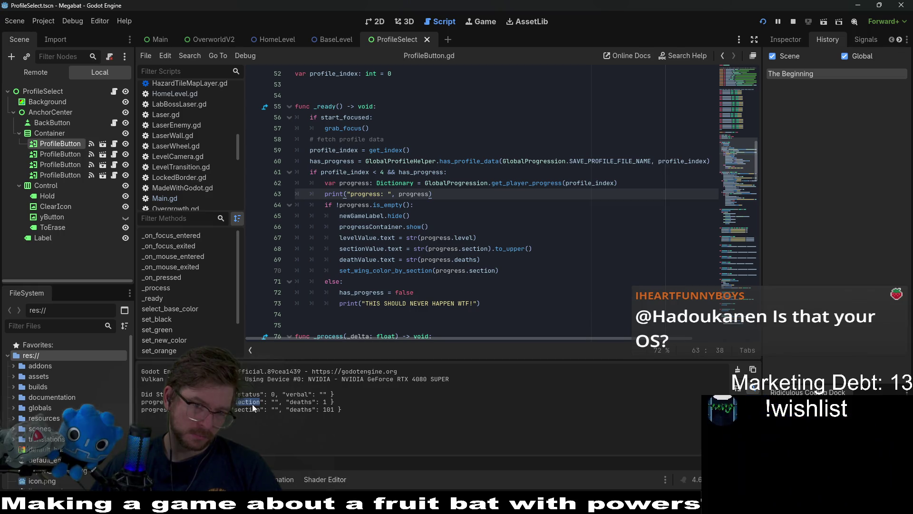
click(472, 209)
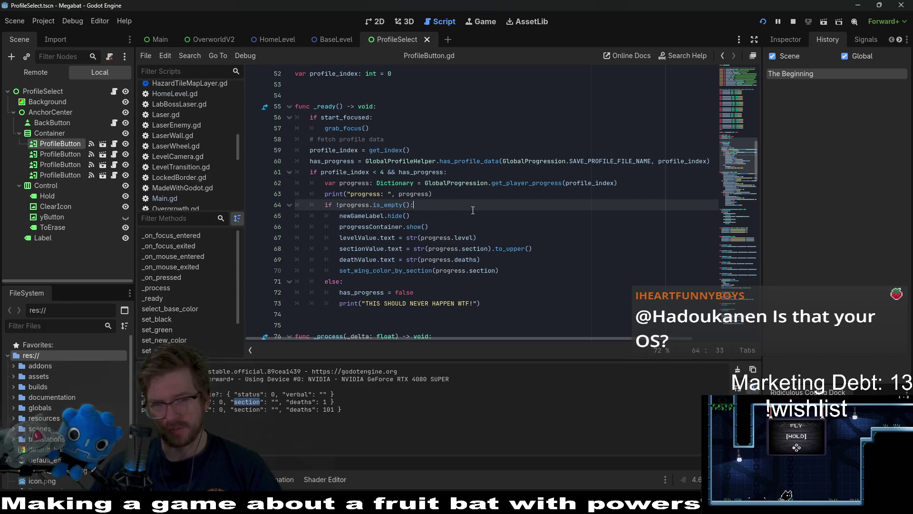
double_click(484, 248)
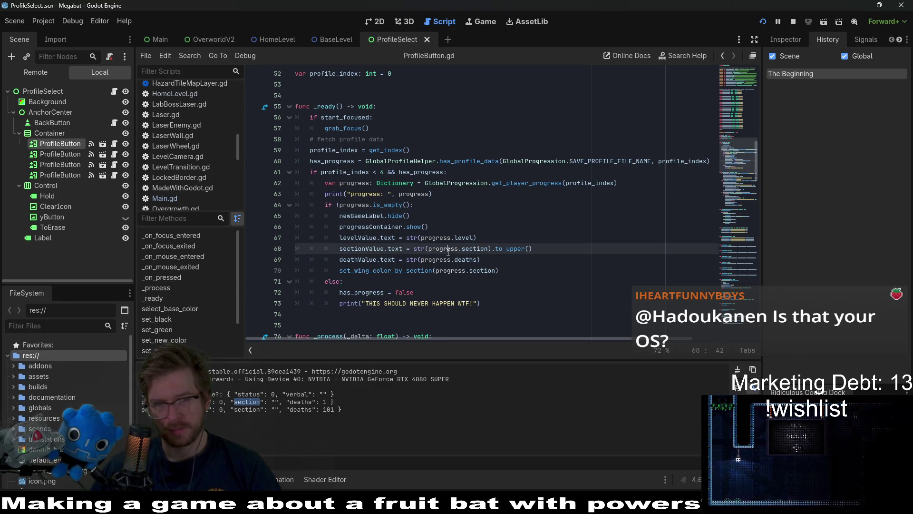
ctrl+click(521, 183)
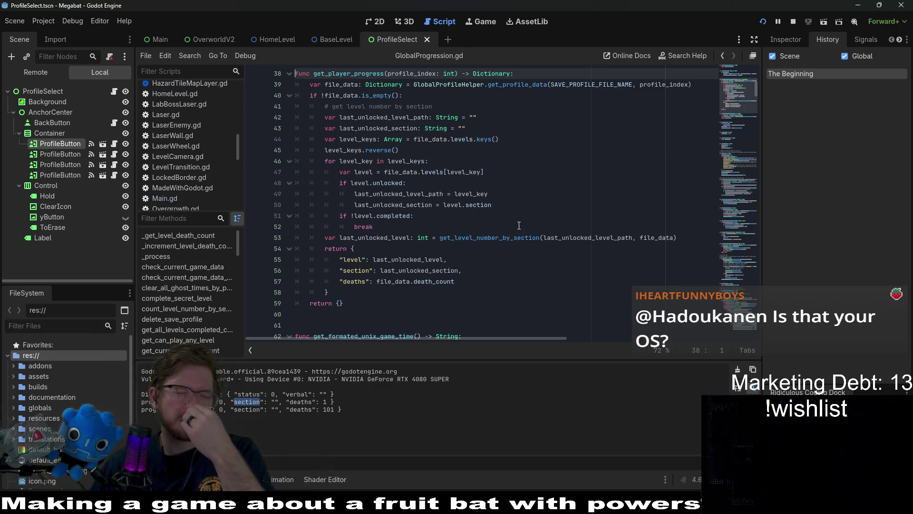
- Study last_unlocked_section, the unlocked check and level.section in get_player_progress, lines 43–50
scroll(759, 172, up, 5)
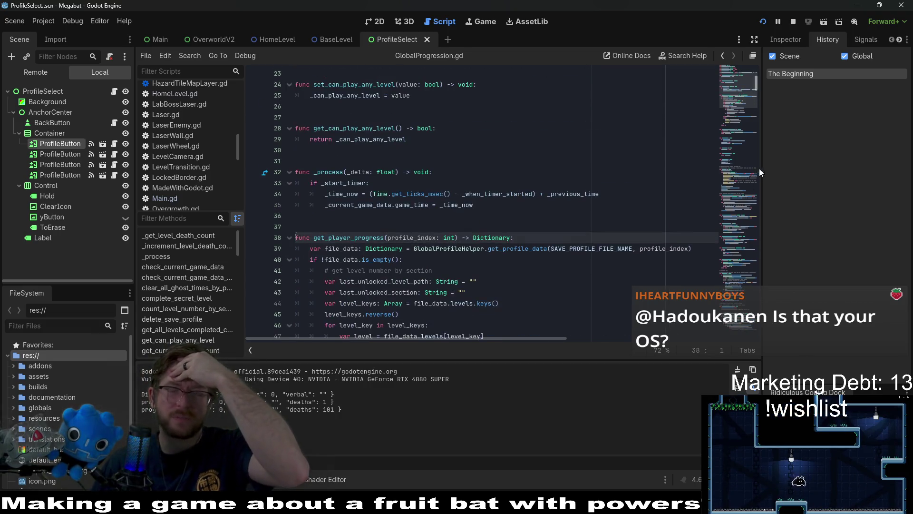
scroll(739, 109, up, 4)
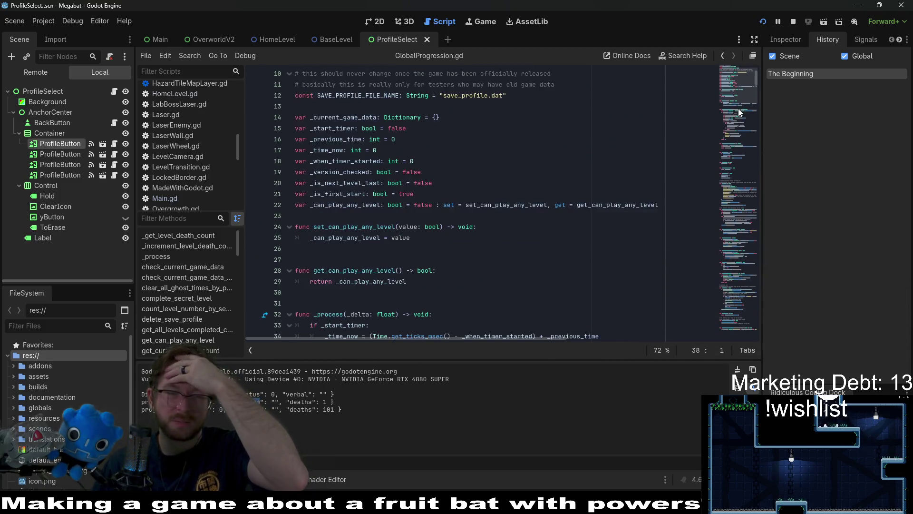
scroll(740, 112, down, 7)
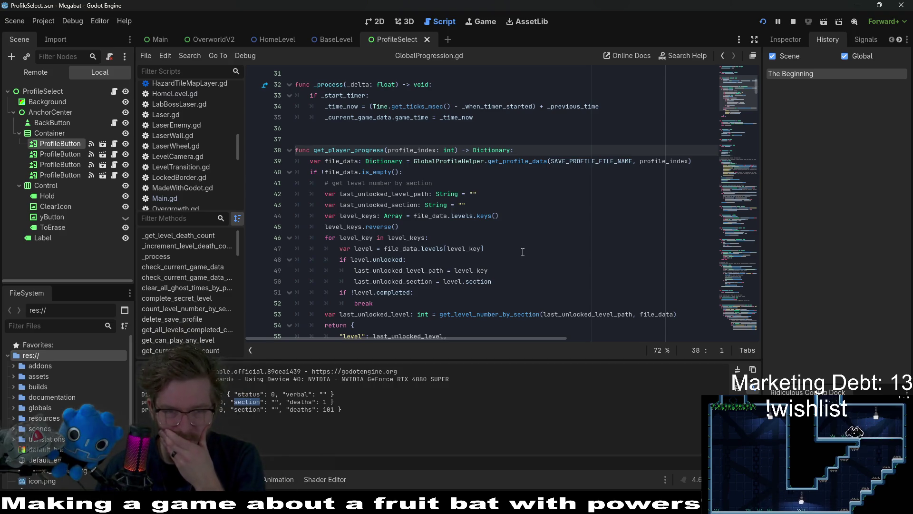
double_click(384, 204)
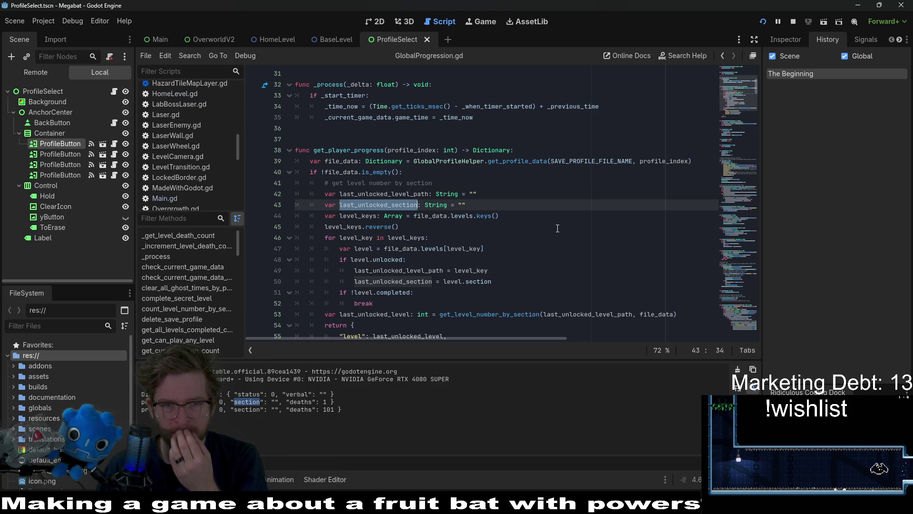
double_click(480, 281)
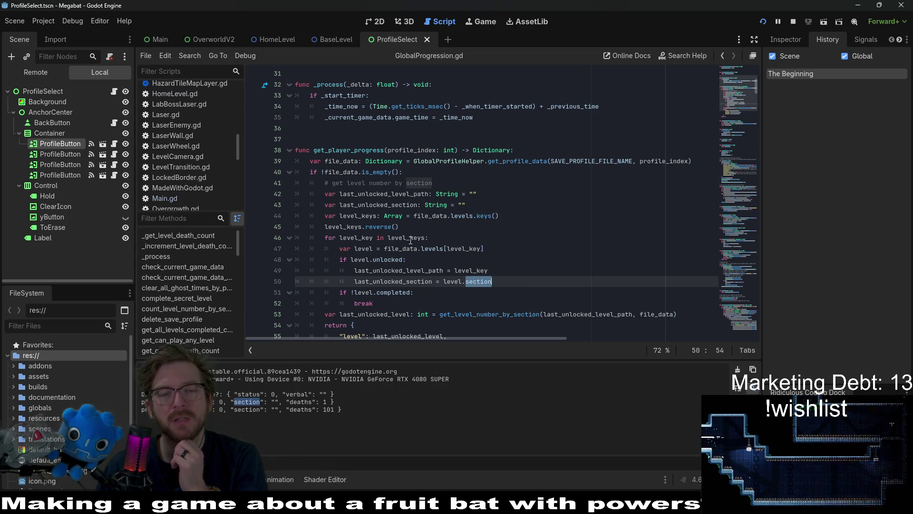
double_click(390, 260)
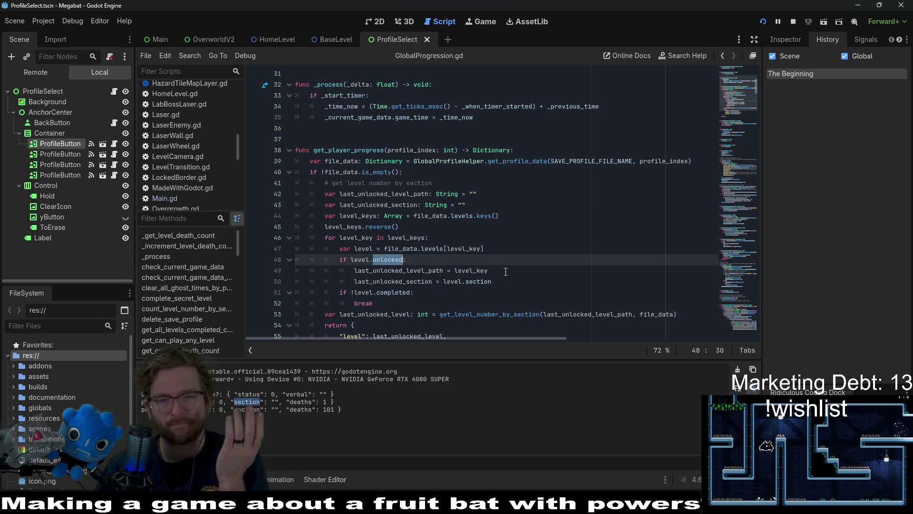
double_click(488, 284)
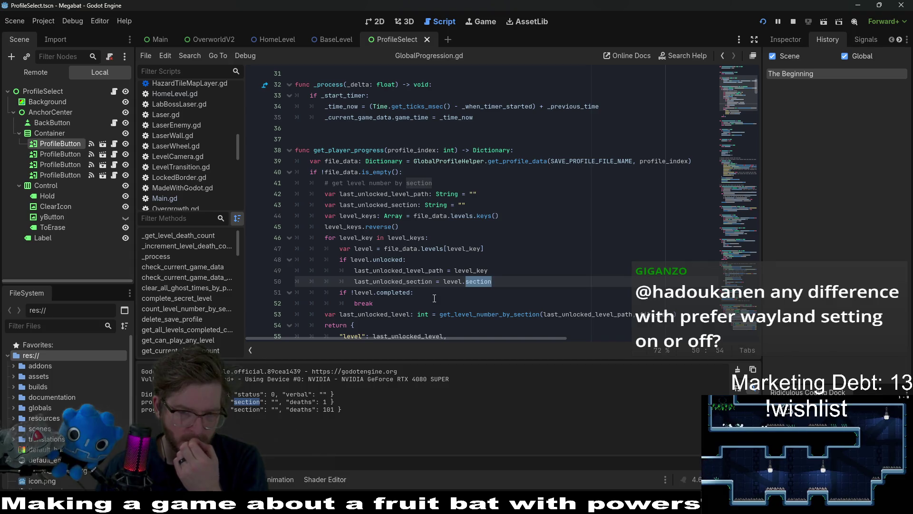
scroll(434, 298, down, 1)
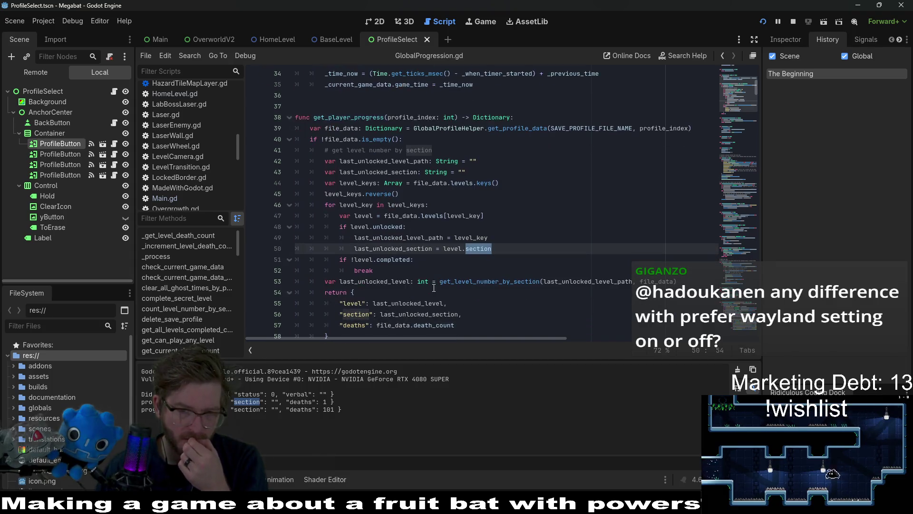
double_click(388, 249)
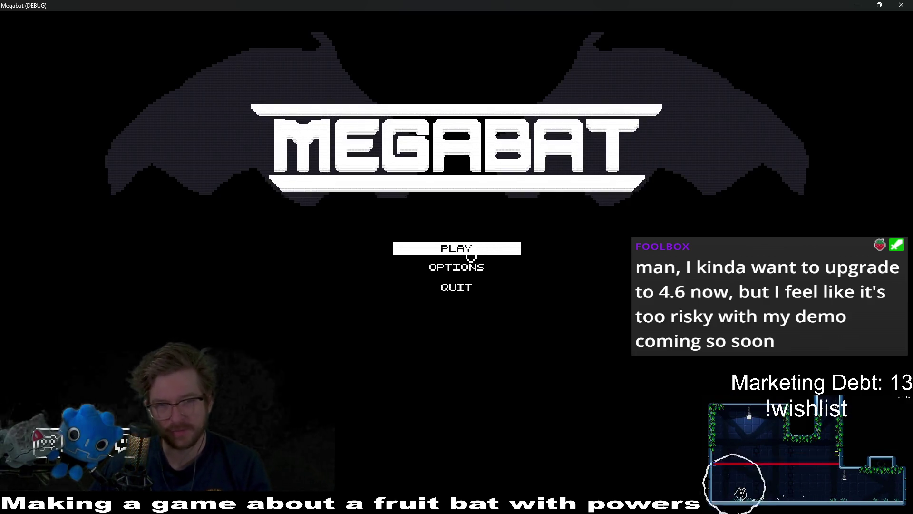
- Move the running game to its profile selection screen, then close the game window
click(469, 255)
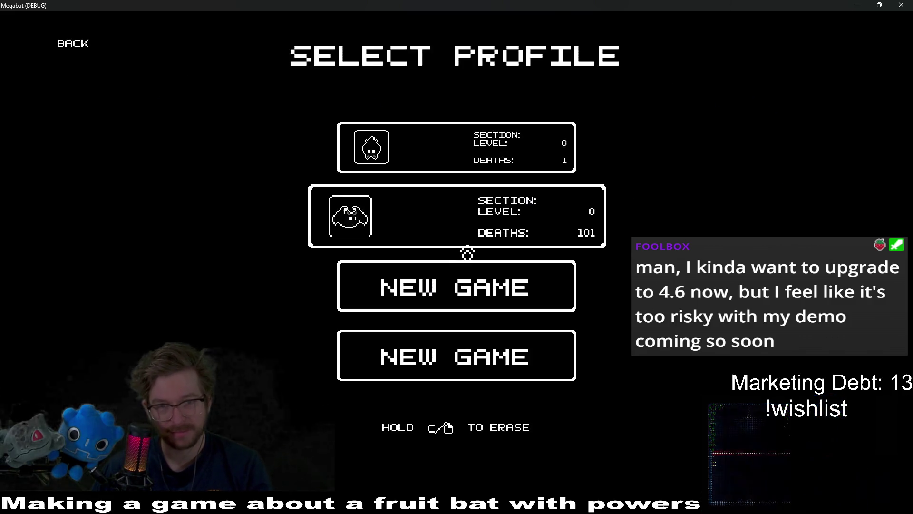
mouse_move(585, 5)
mouse_down()
mouse_move(613, 97)
mouse_move(518, 96)
mouse_move(654, 186)
mouse_up()
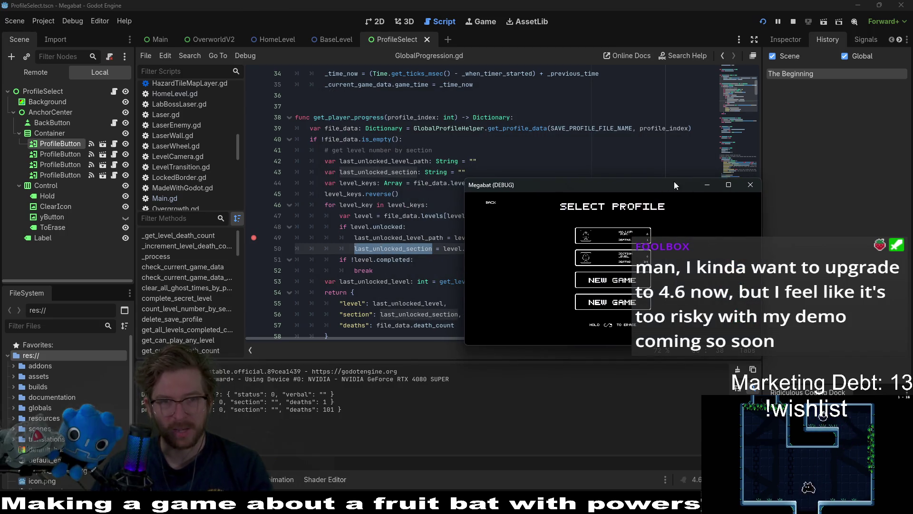
click(750, 185)
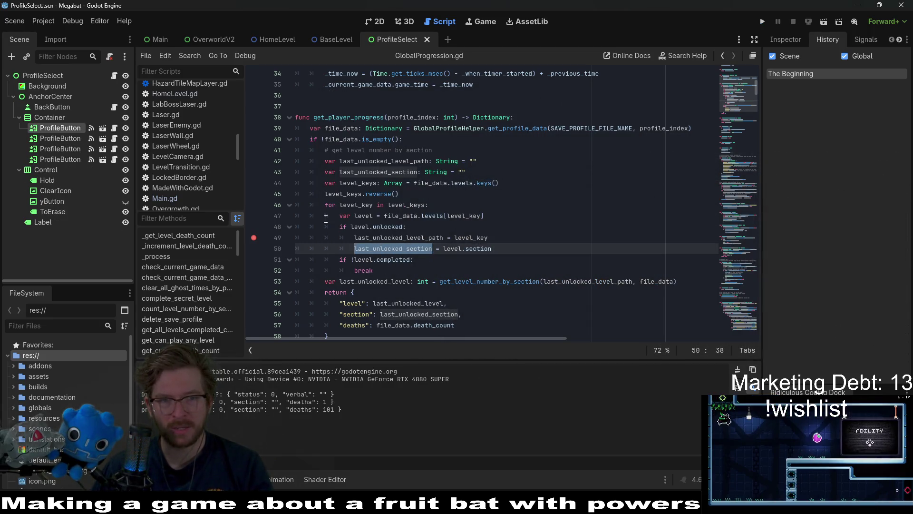
- Set breakpoints at lines 46 and 40 of get_player_progress and run the current scene again
click(254, 204)
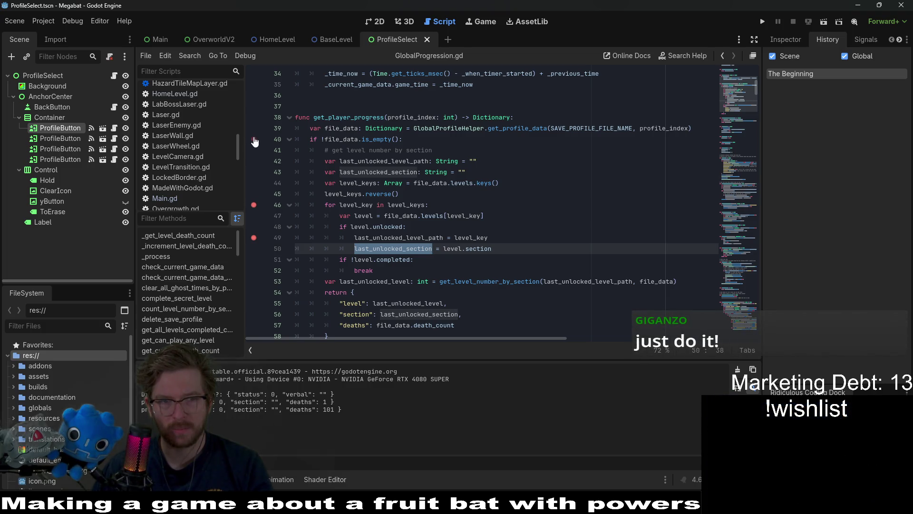
click(254, 139)
click(823, 23)
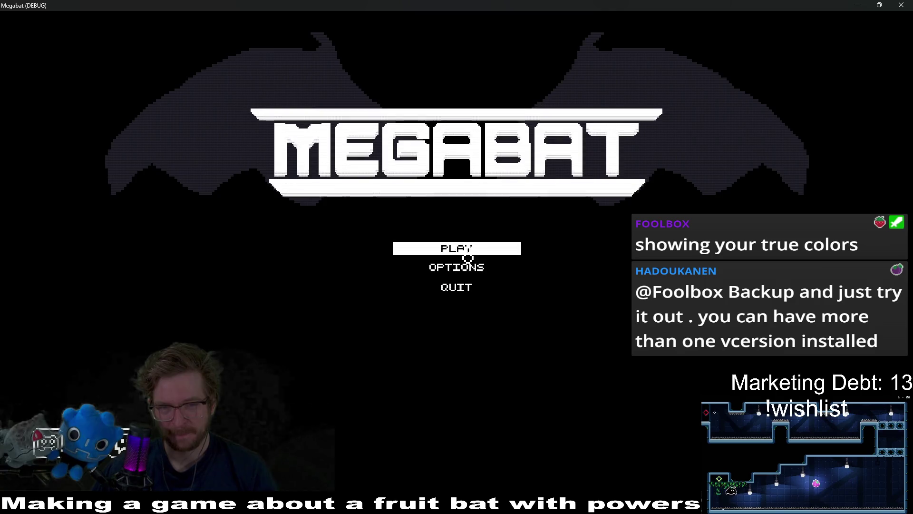
- Start play to hit the breakpoint, inspect file_data, step over the empty-data check, then stop debugging
click(469, 247)
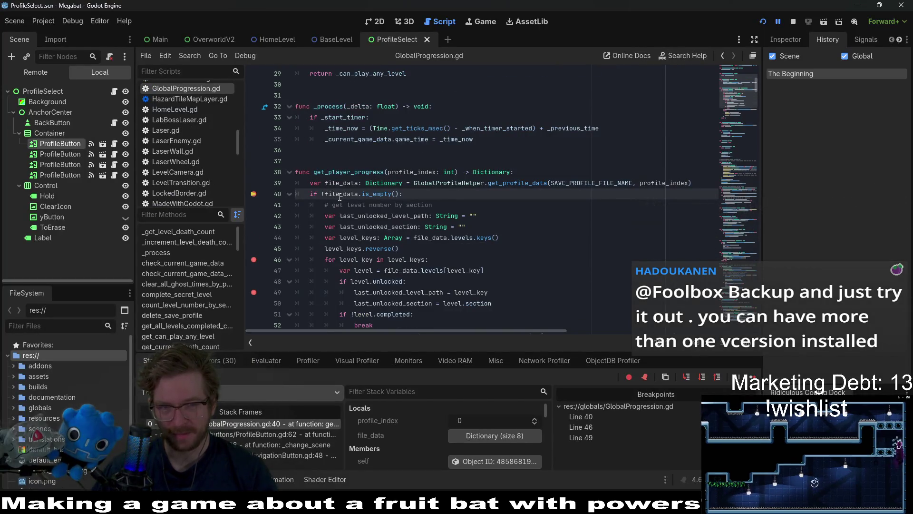
mouse_move(339, 195)
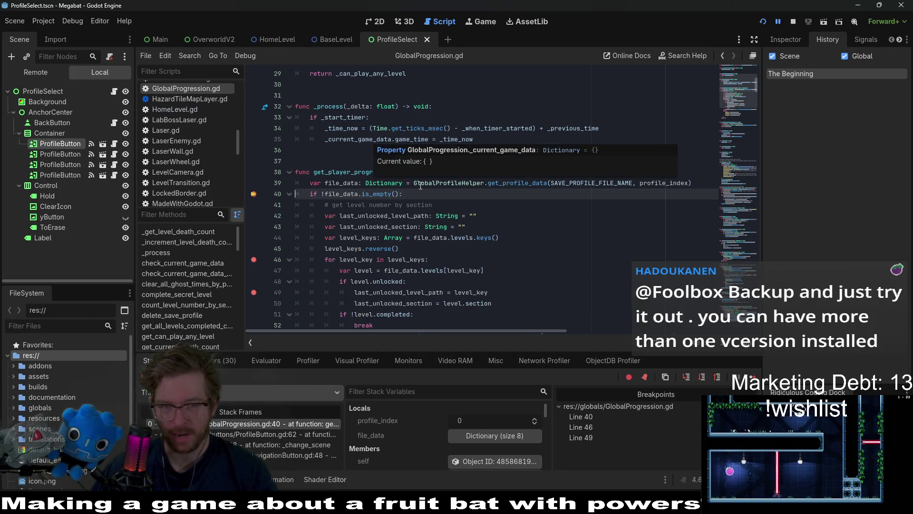
mouse_move(447, 237)
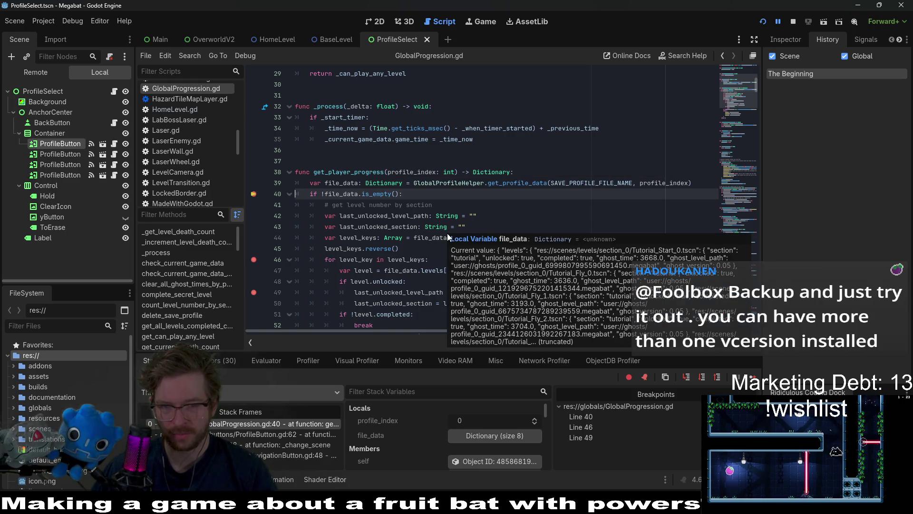
click(702, 377)
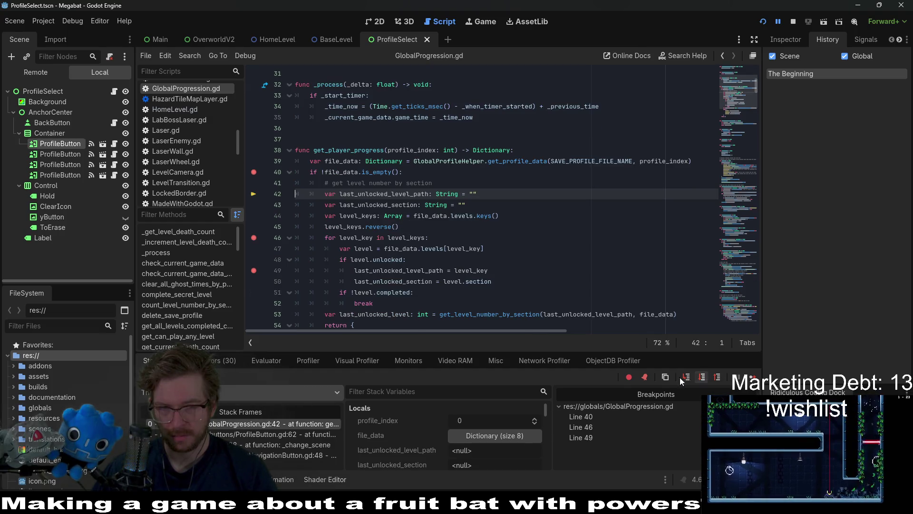
mouse_move(339, 174)
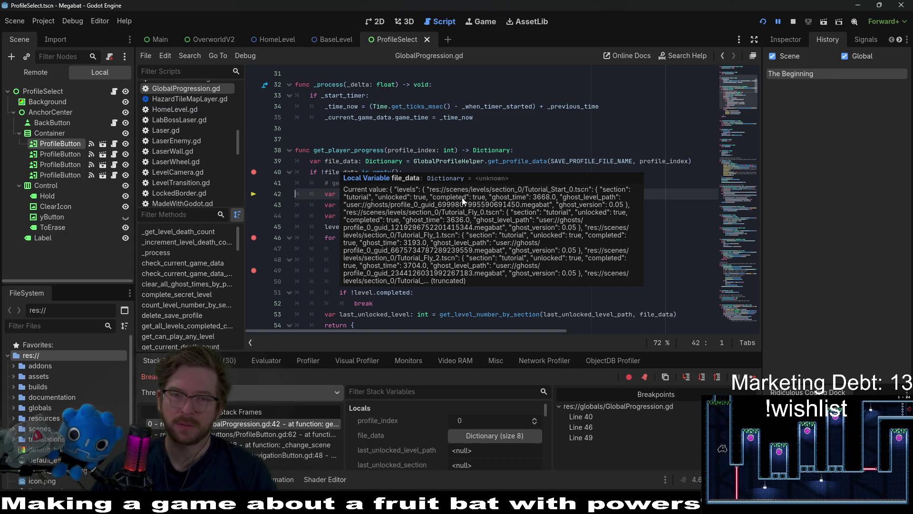
key(F8)
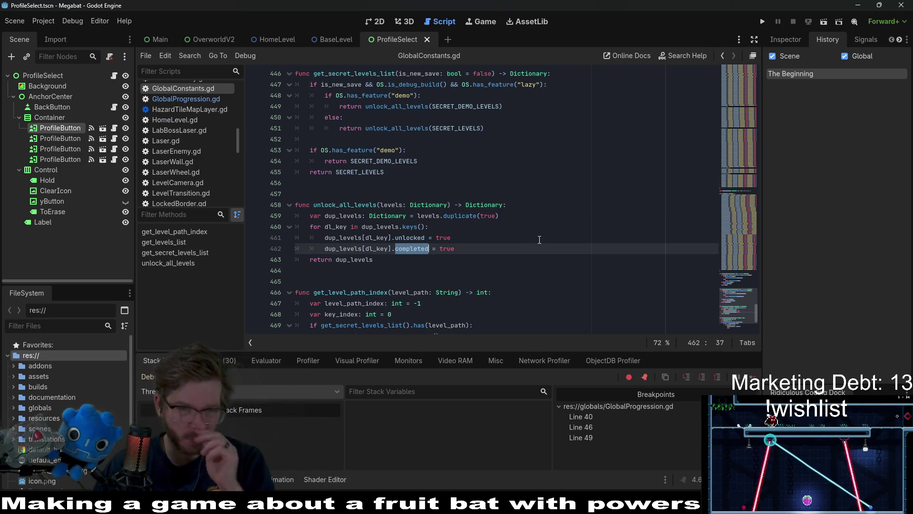
- Open GlobalProgression.gd and examine the unlocked and completed checks around line 48
click(206, 100)
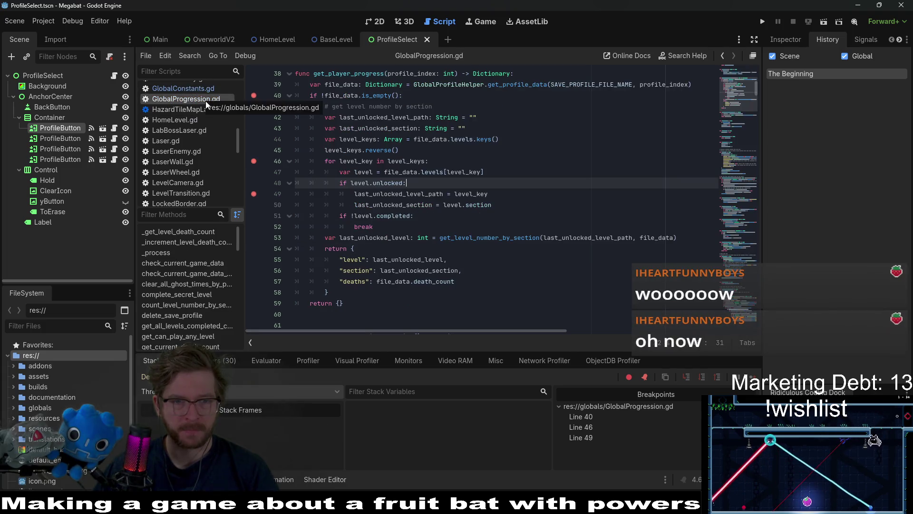
double_click(363, 216)
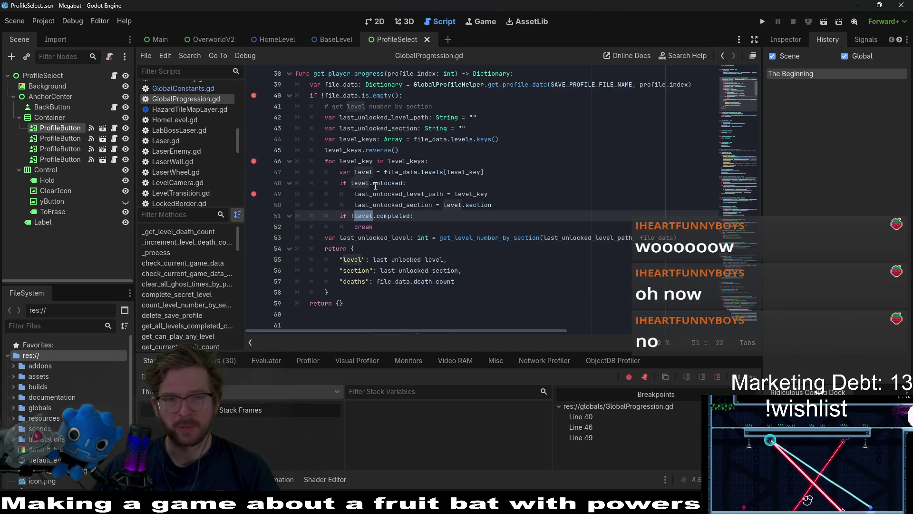
double_click(375, 183)
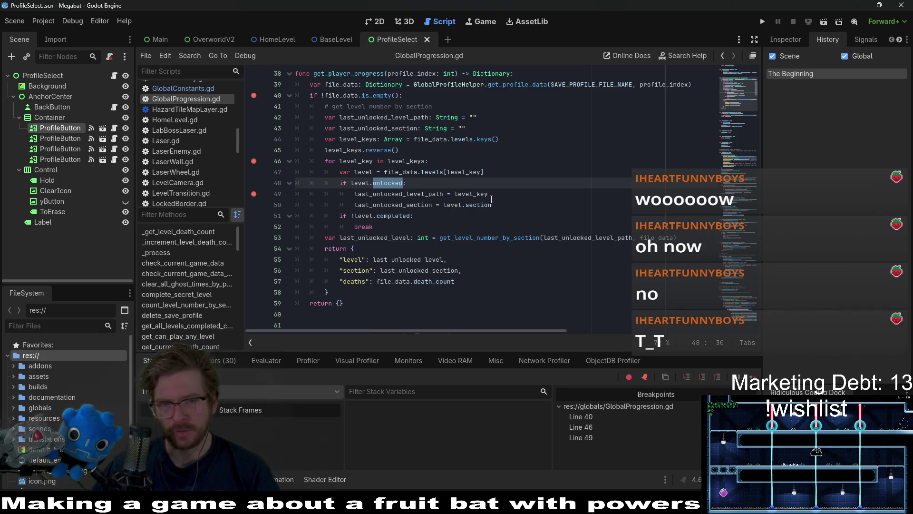
triple_click(385, 183)
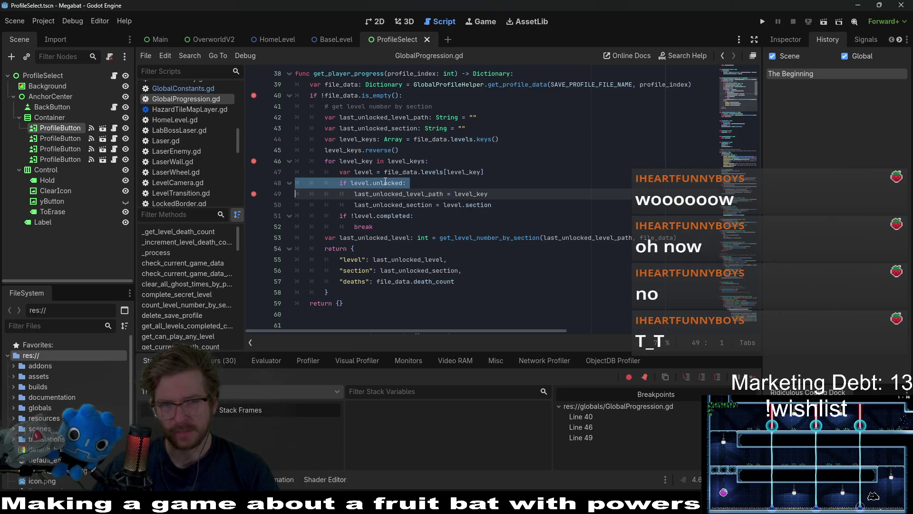
double_click(377, 184)
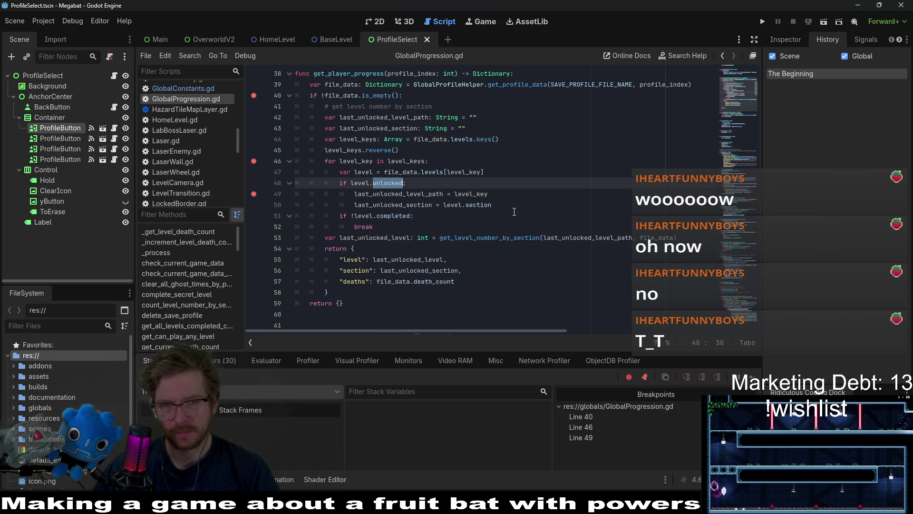
mouse_move(326, 46)
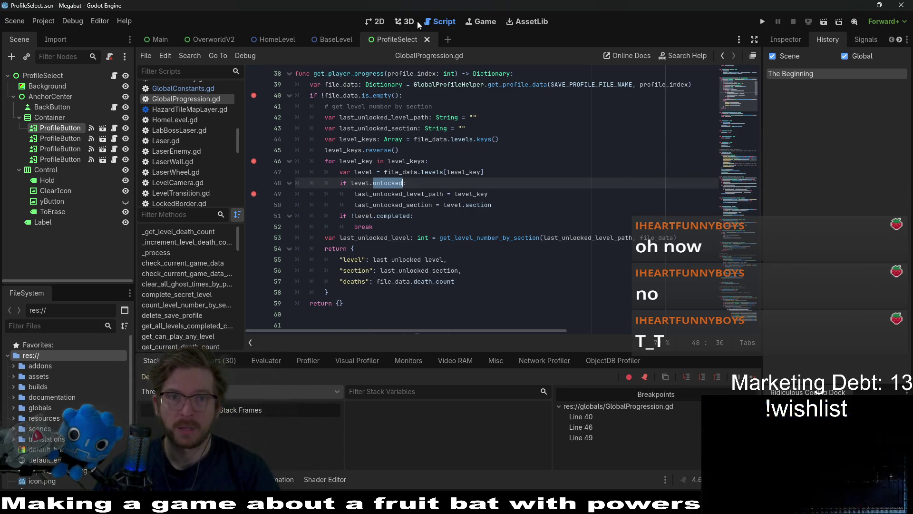
click(567, 170)
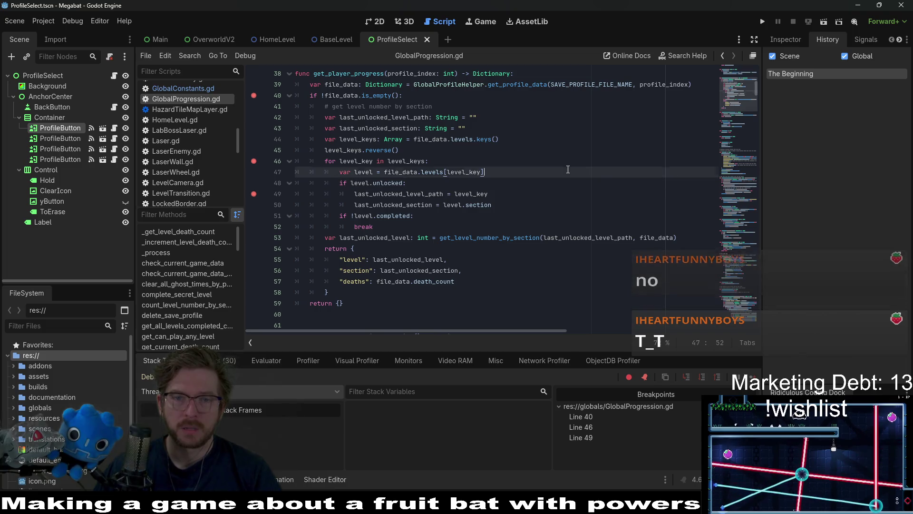
- Quick-open GlobalConstants.gd, review its level lists and SECRET_LEVELS, then return to GlobalProgression.gd
key(shift+alt+o)
text(globalconstants)
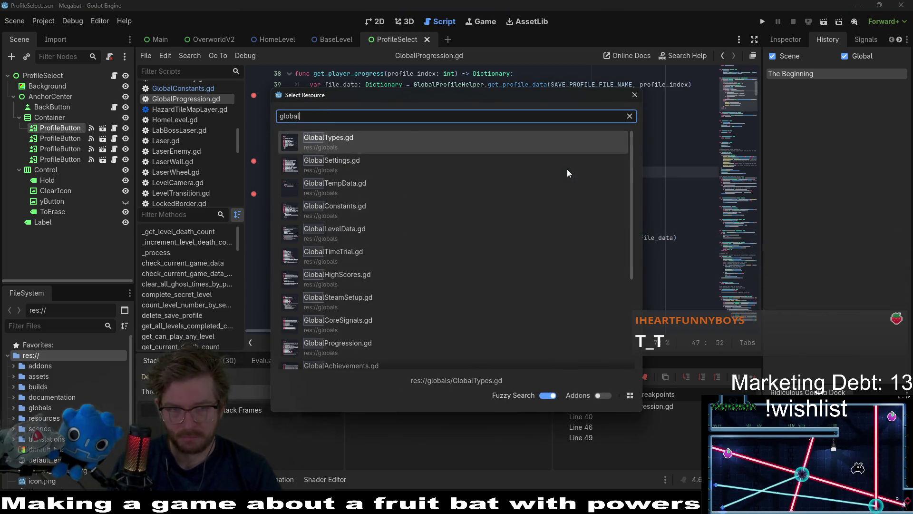
key(Return)
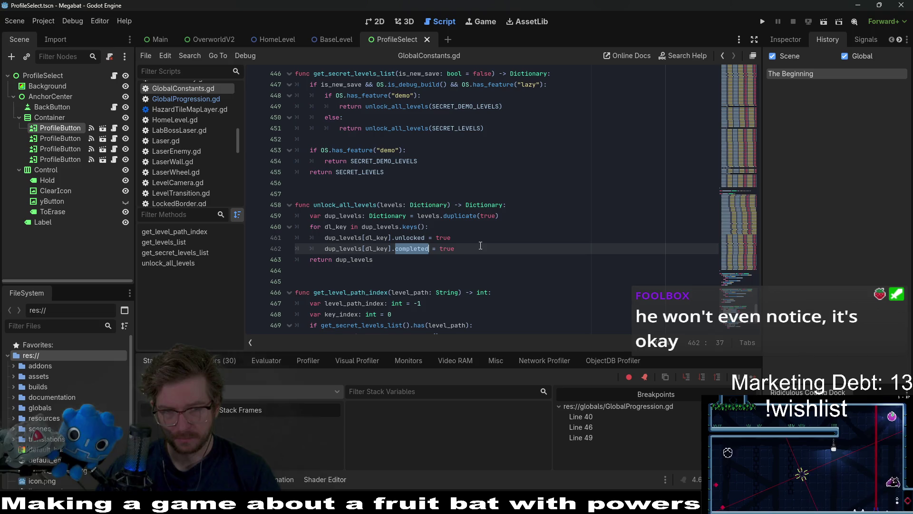
scroll(480, 245, down, 3)
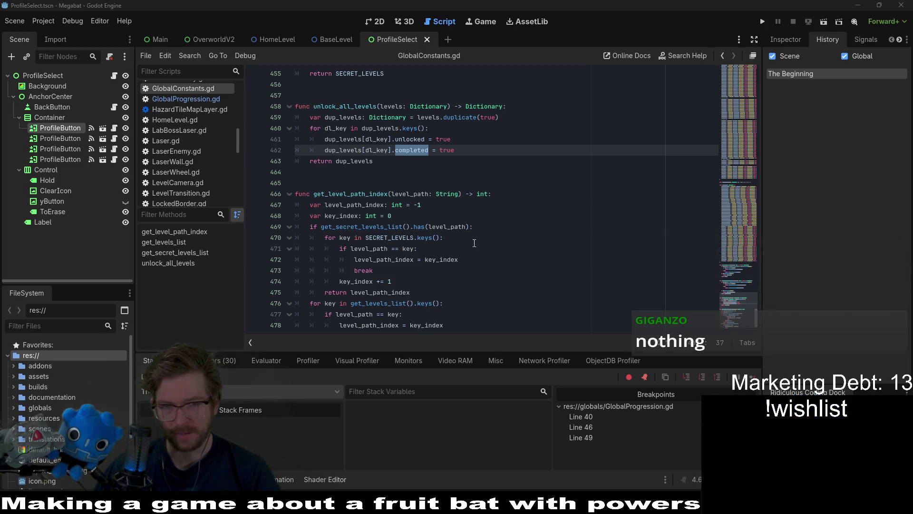
scroll(519, 237, down, 2)
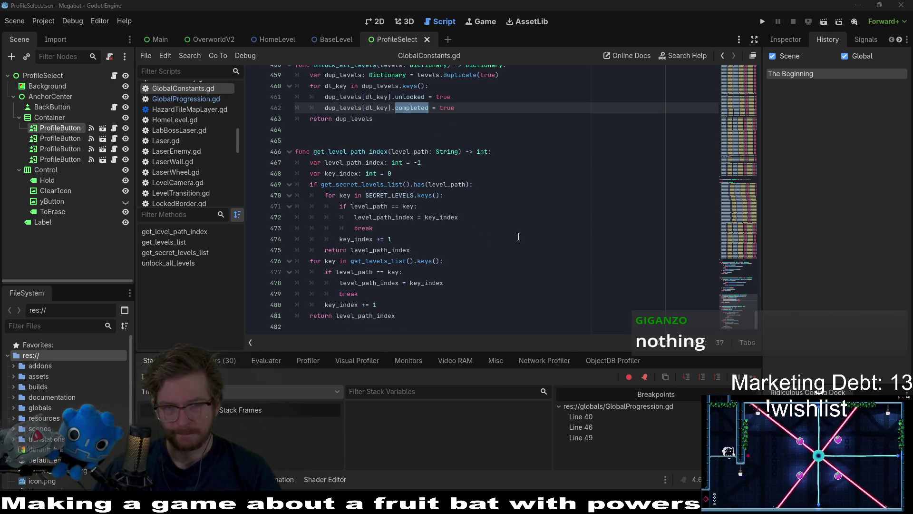
double_click(399, 195)
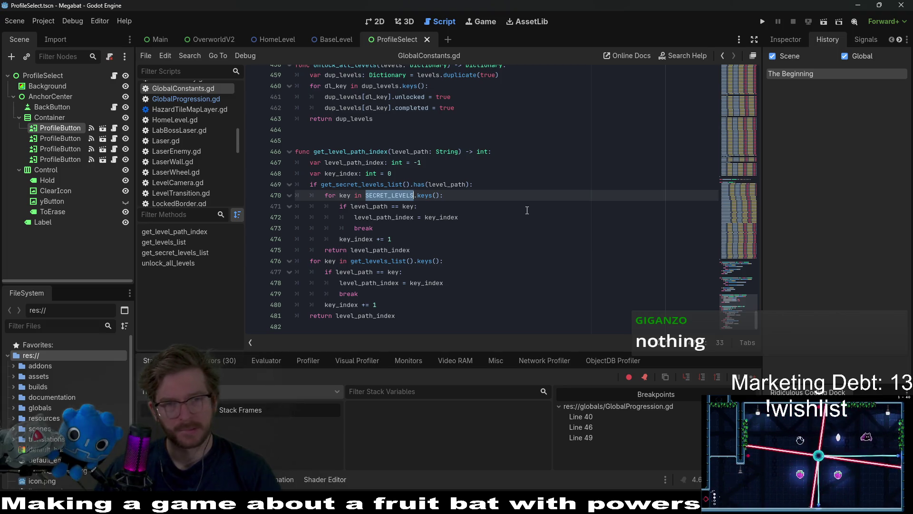
scroll(527, 211, up, 3)
scroll(526, 211, down, 3)
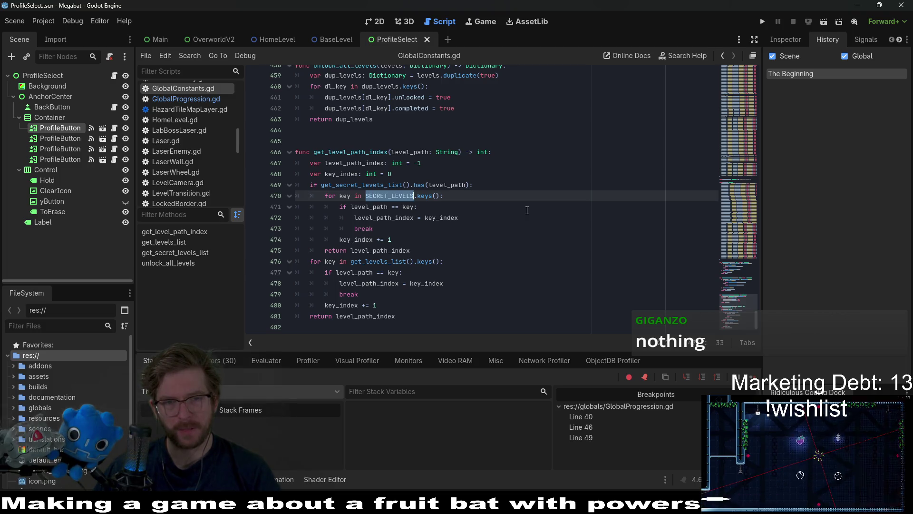
scroll(526, 210, up, 4)
scroll(446, 82, up, 6)
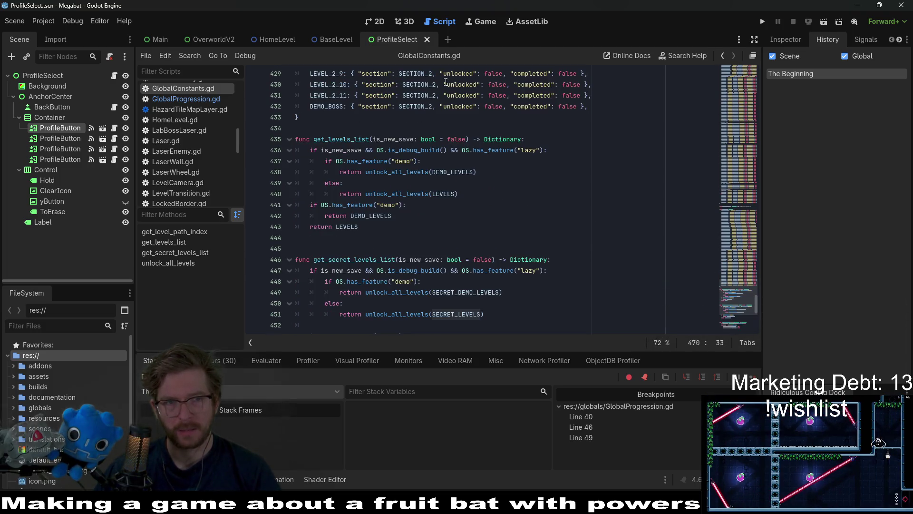
click(205, 100)
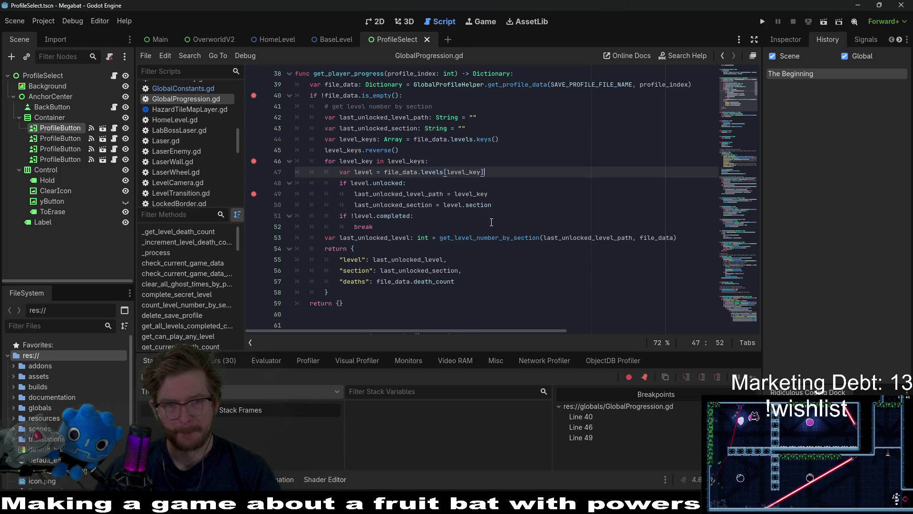
drag(493, 206, 514, 185)
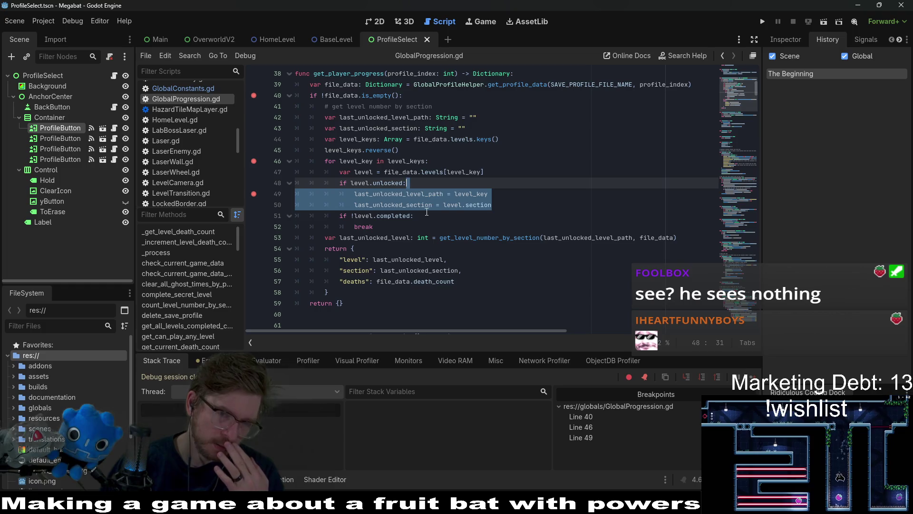
double_click(387, 183)
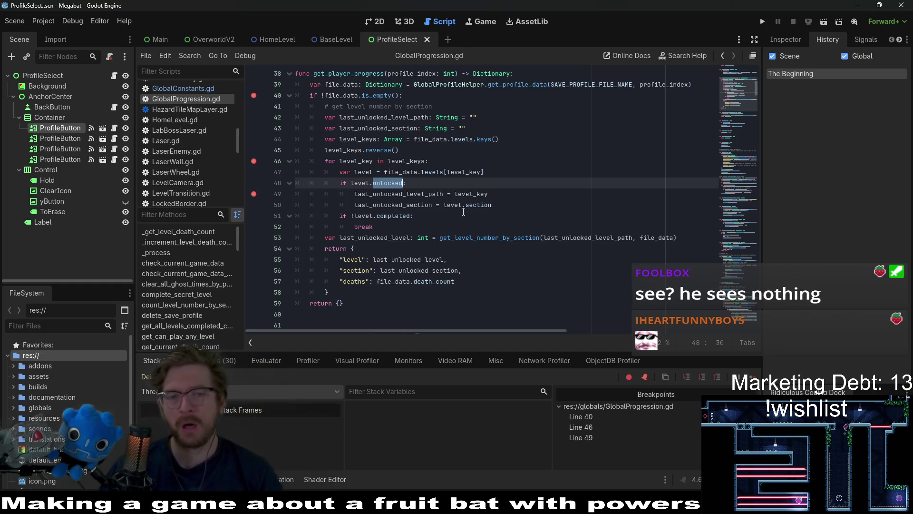
key(Down)
key(Down)
key(Down)
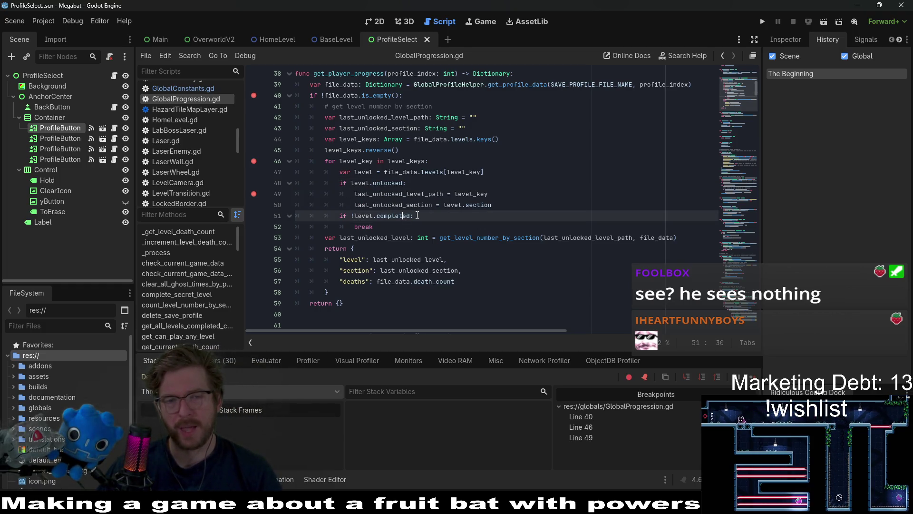
click(473, 212)
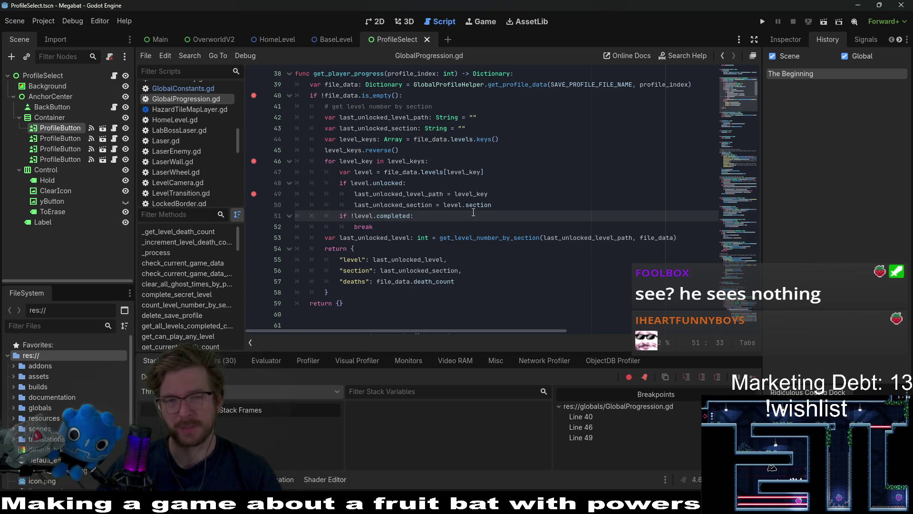
click(390, 223)
click(353, 215)
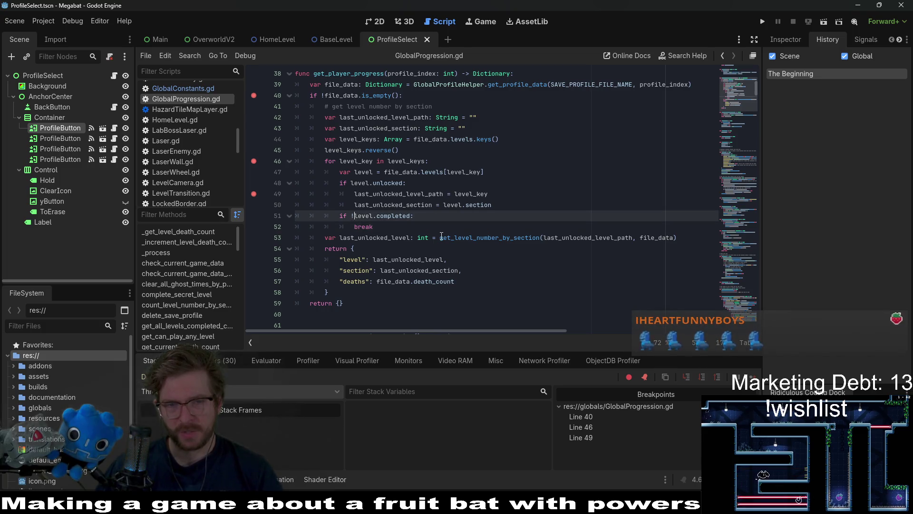
mouse_move(441, 236)
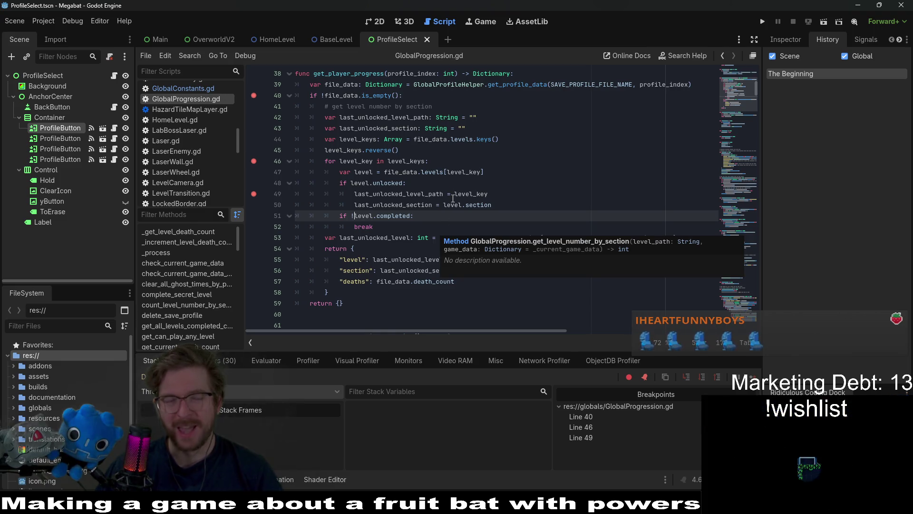
mouse_move(456, 192)
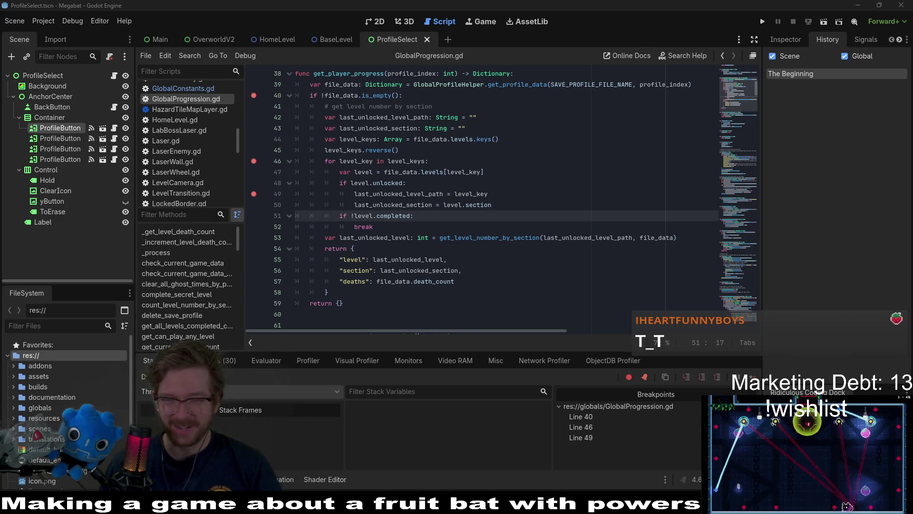
click(547, 225)
click(353, 216)
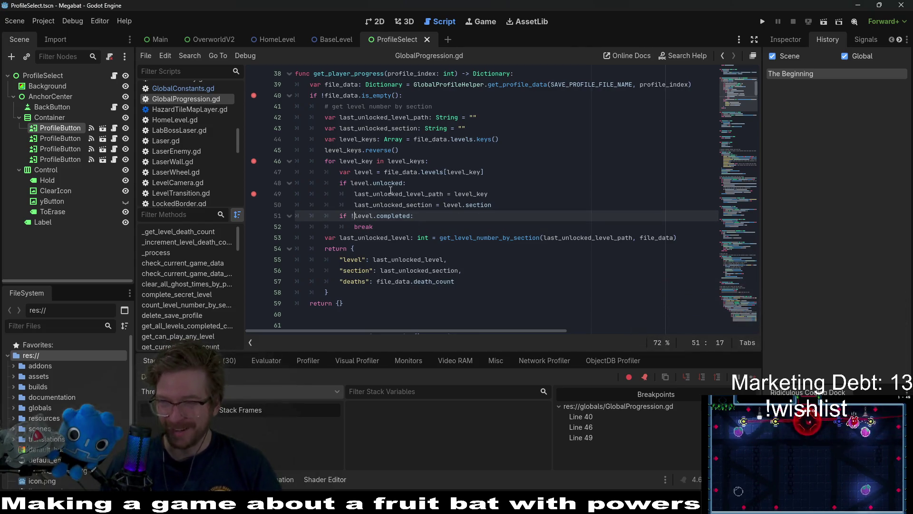
click(397, 238)
click(399, 227)
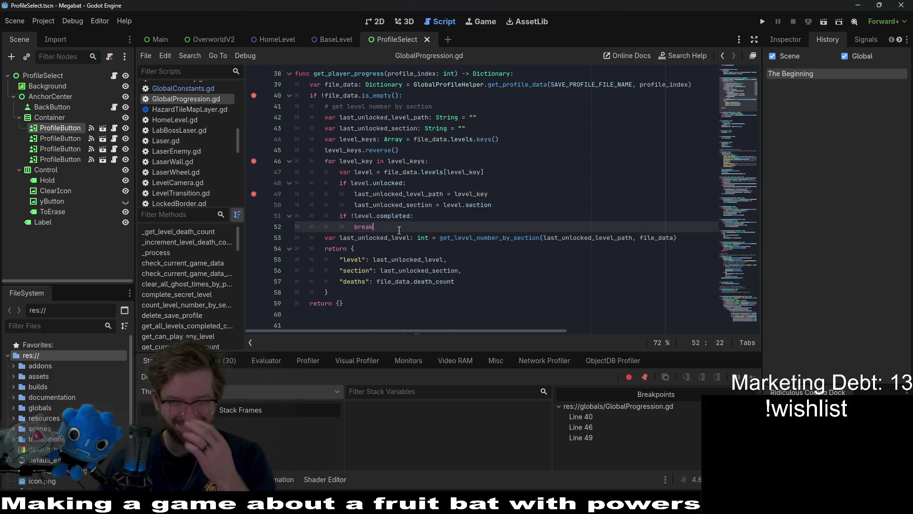
click(458, 218)
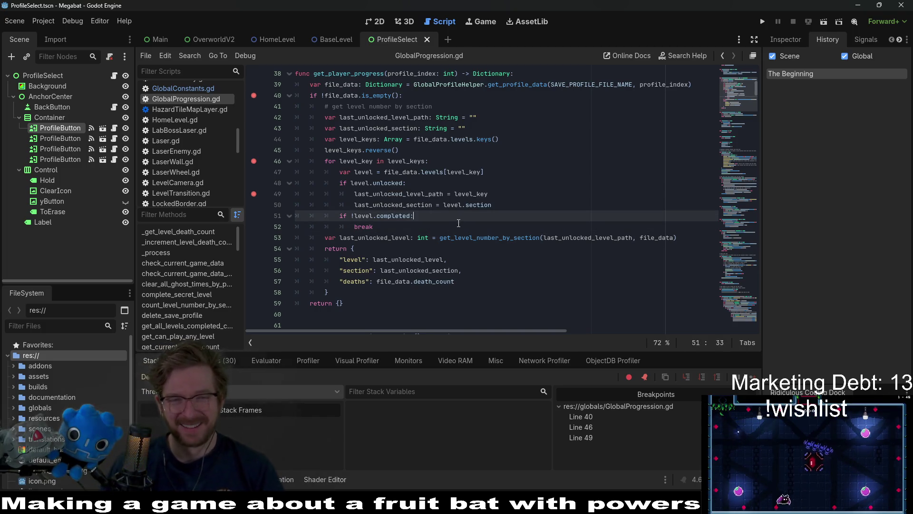
double_click(427, 204)
double_click(399, 194)
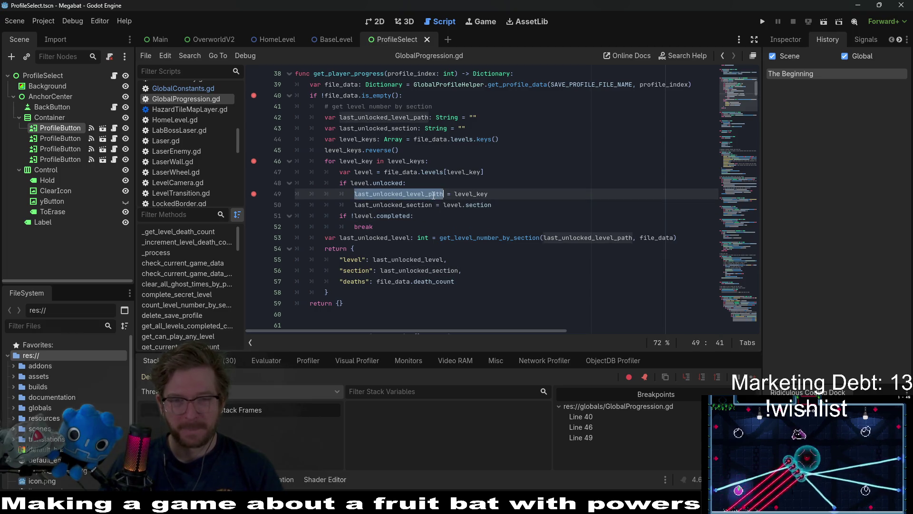
click(481, 193)
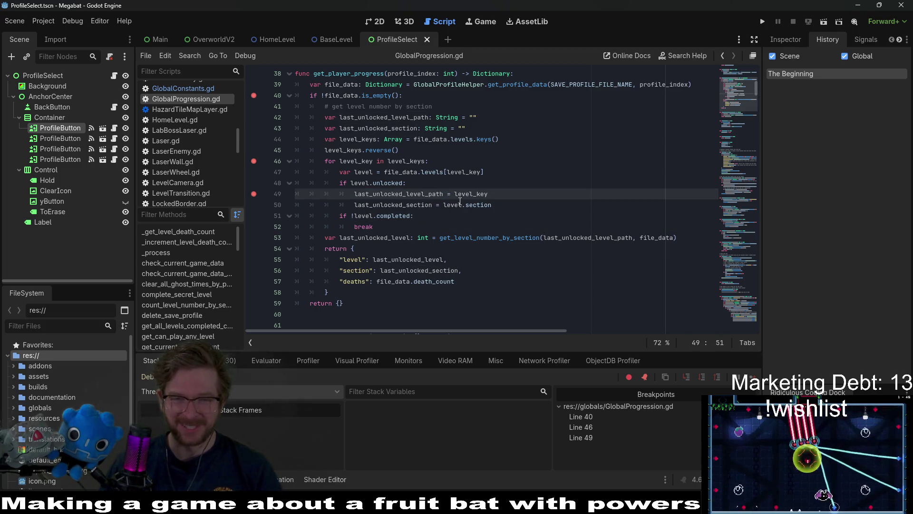
double_click(395, 204)
click(380, 117)
double_click(380, 117)
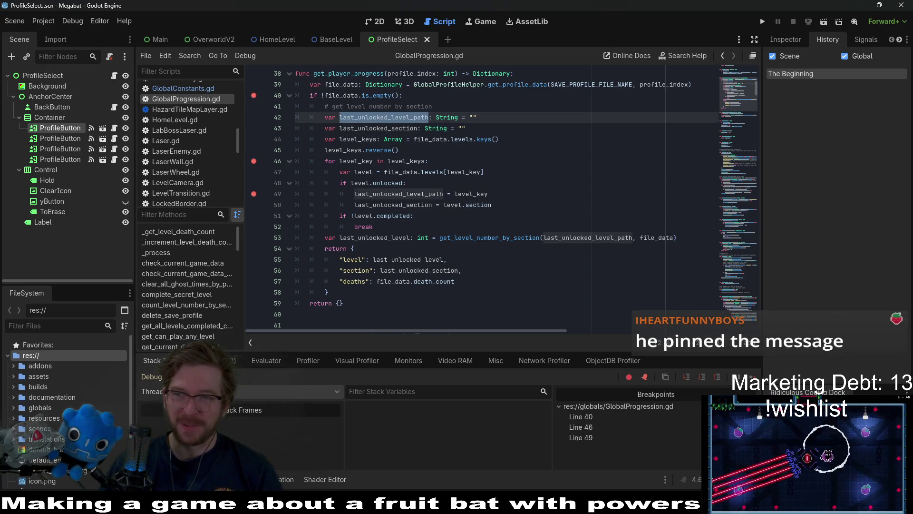
key(alt+Tab)
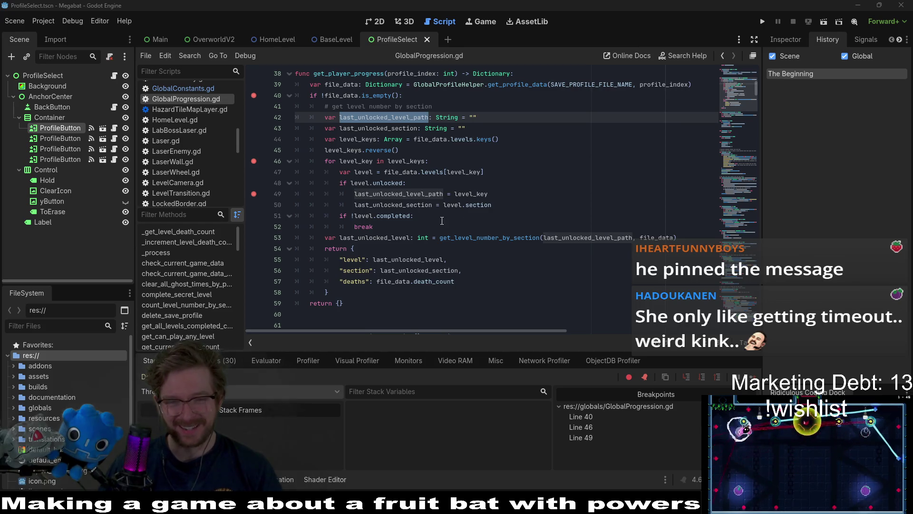
click(484, 213)
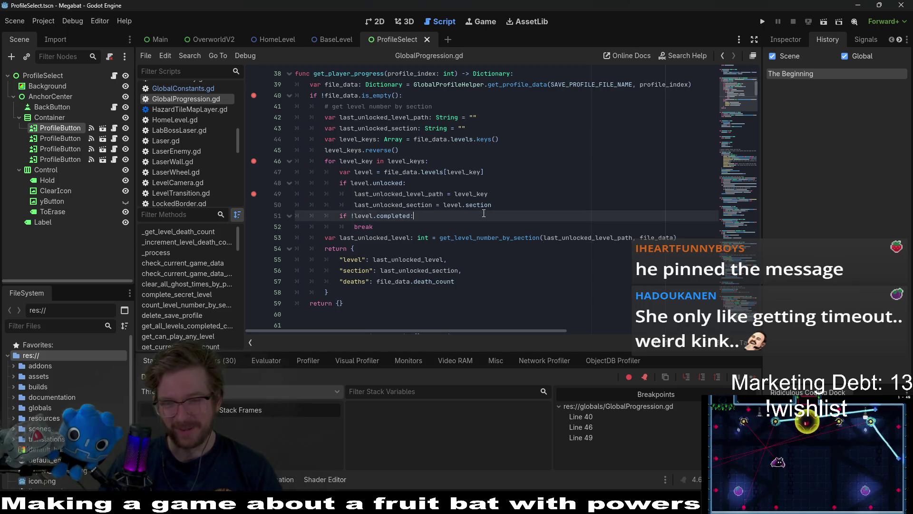
double_click(401, 193)
click(388, 186)
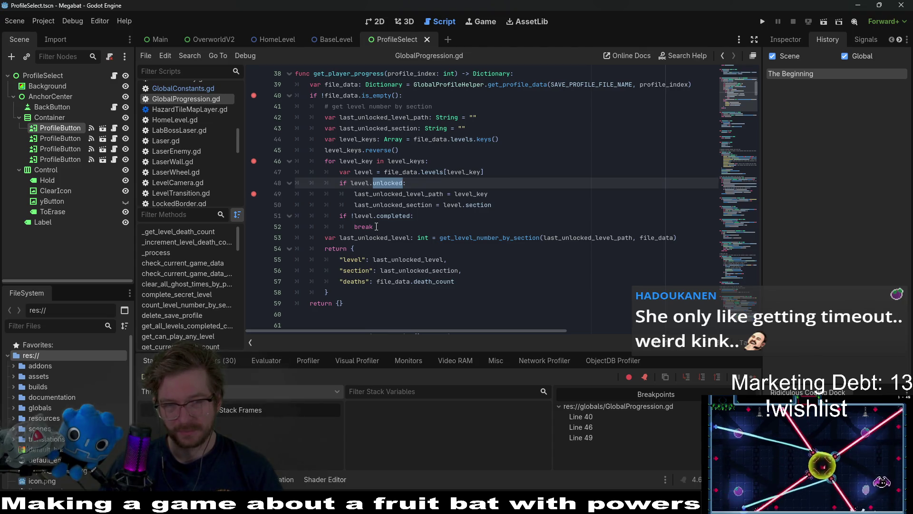
click(403, 217)
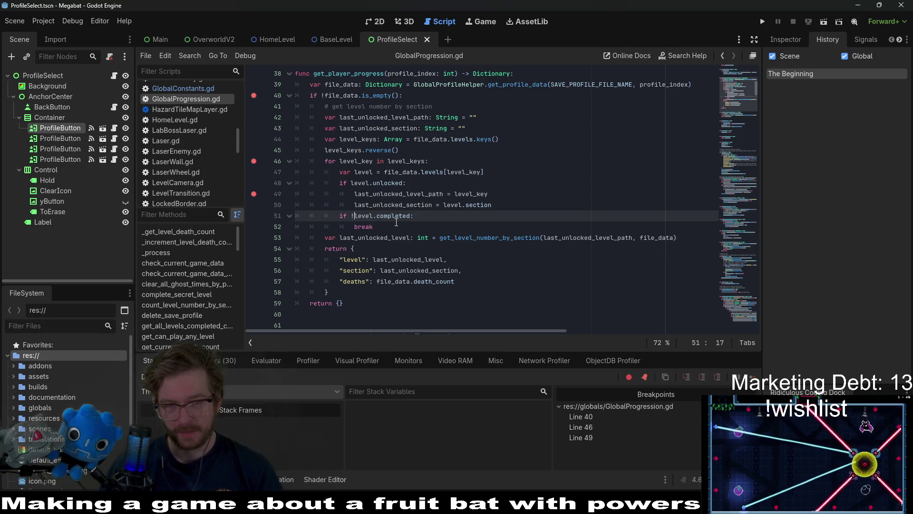
- Remove the '!' so line 51 reads 'if level.completed:', then begin selecting the unlocked block above
key(BackSpace)
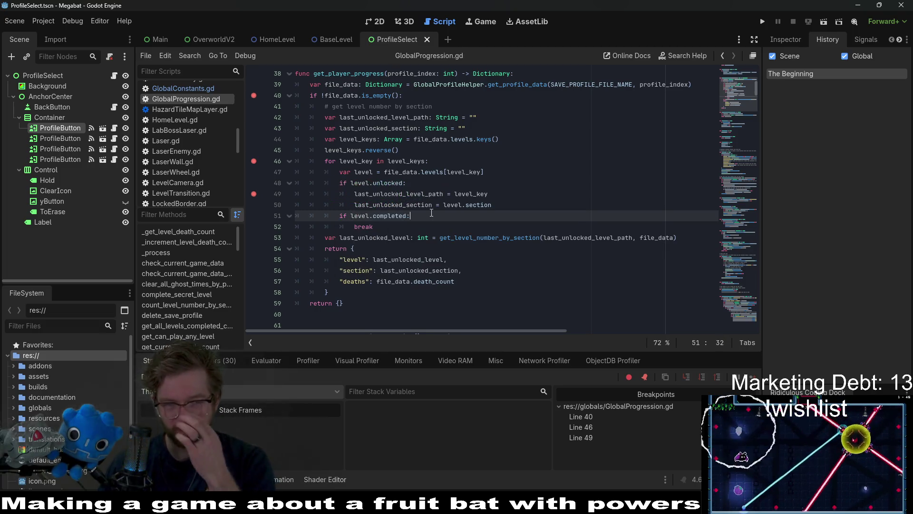
click(432, 213)
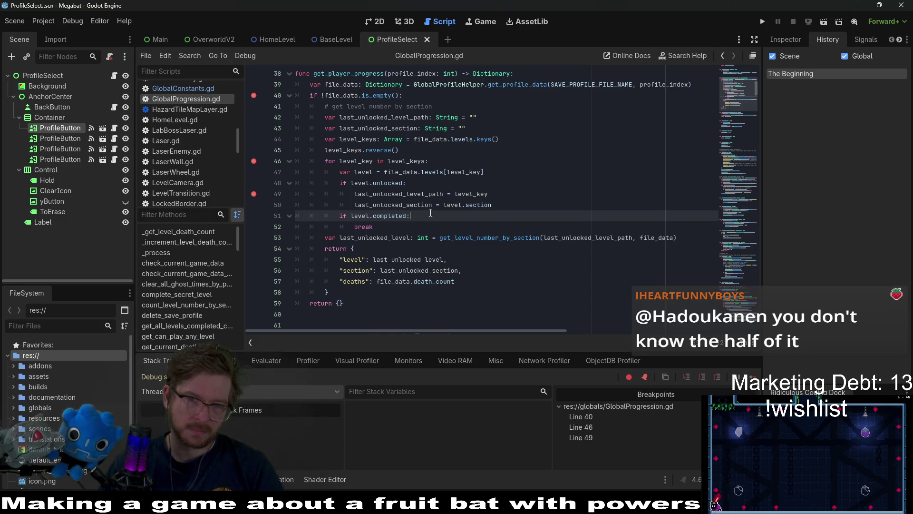
click(496, 204)
key(shift+Up)
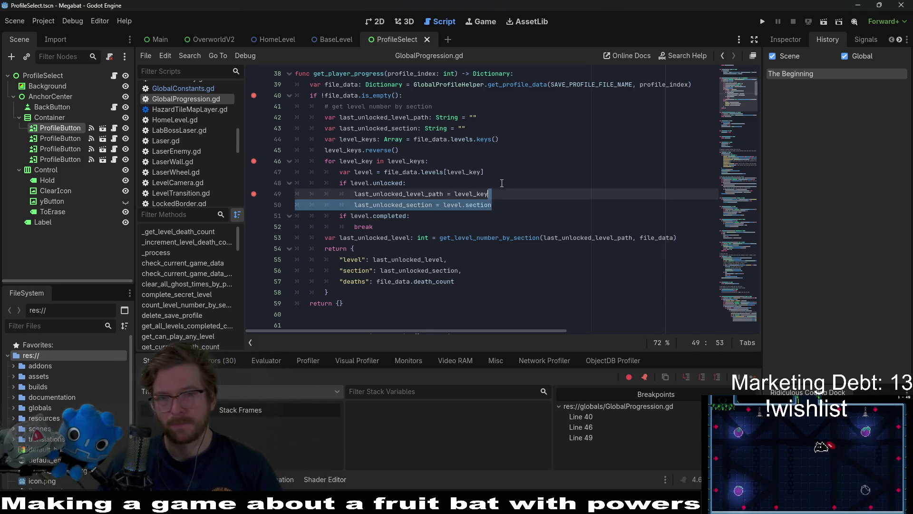
- Delete the if level.unlocked block and default last_unlocked_level_path to GlobalConstants.TUTORIAL_START_0
key(shift+Up)
key(shift+Up)
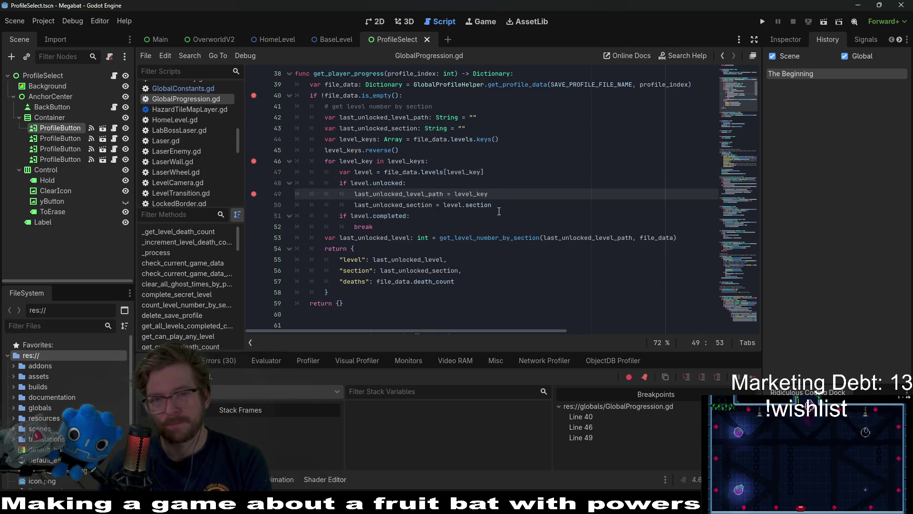
key(BackSpace)
click(484, 117)
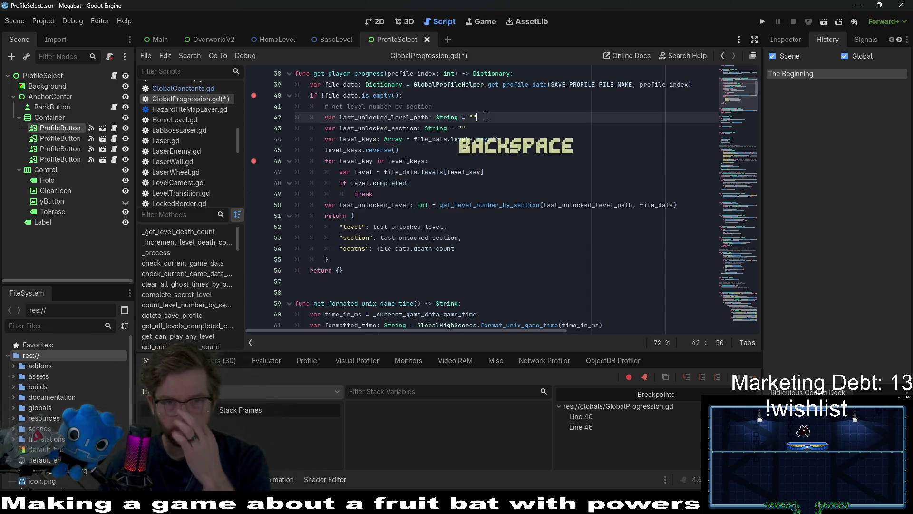
key(BackSpace)
key(BackSpace)
text(GlobalCo)
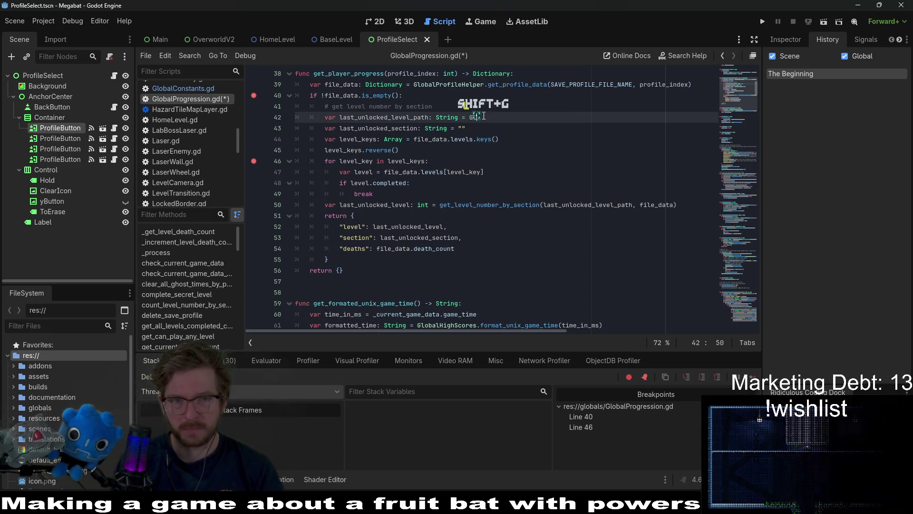
key(Return)
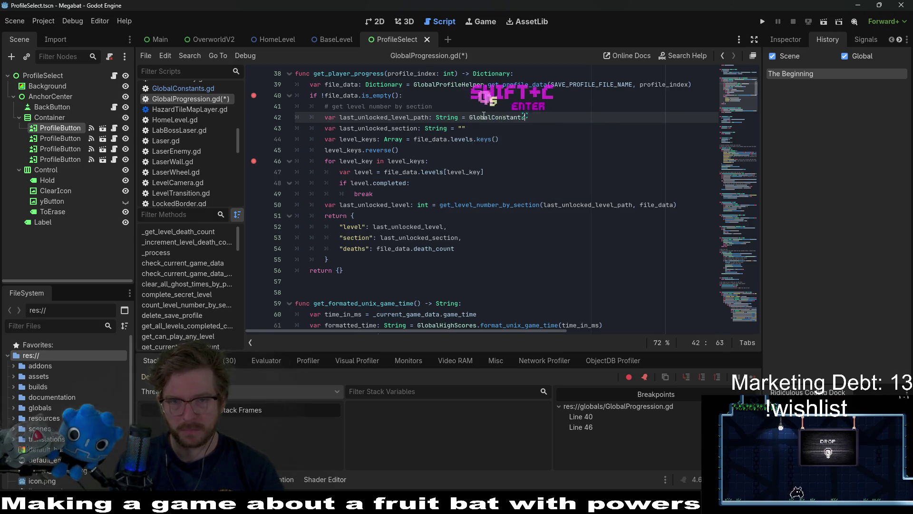
text(.SEC)
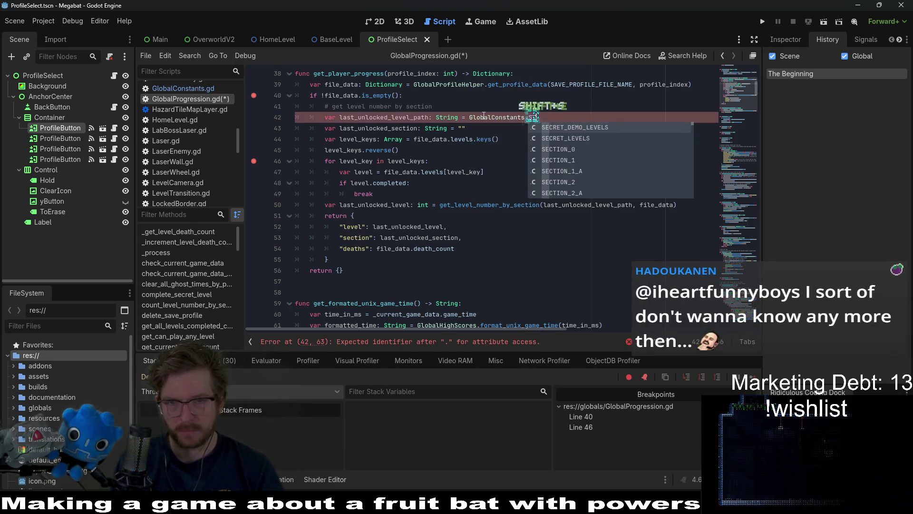
key(BackSpace)
key(BackSpace)
key(BackSpace)
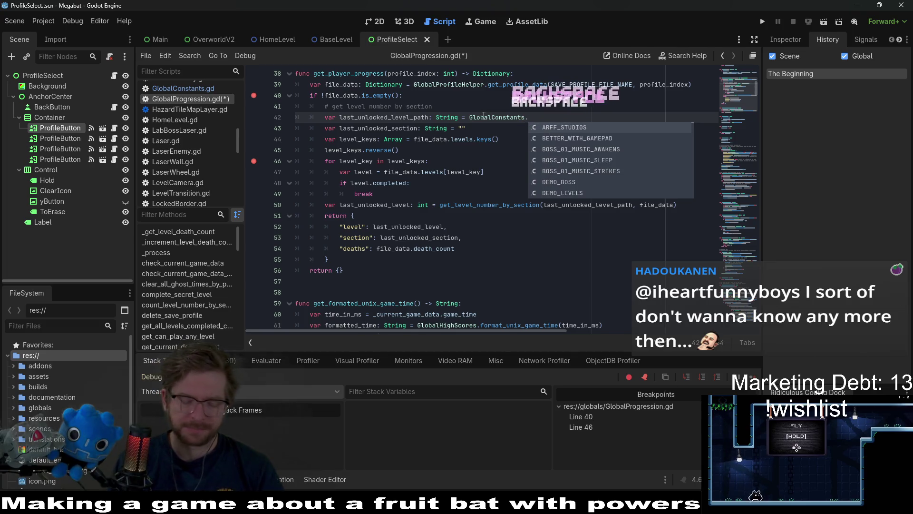
text(LEVEL)
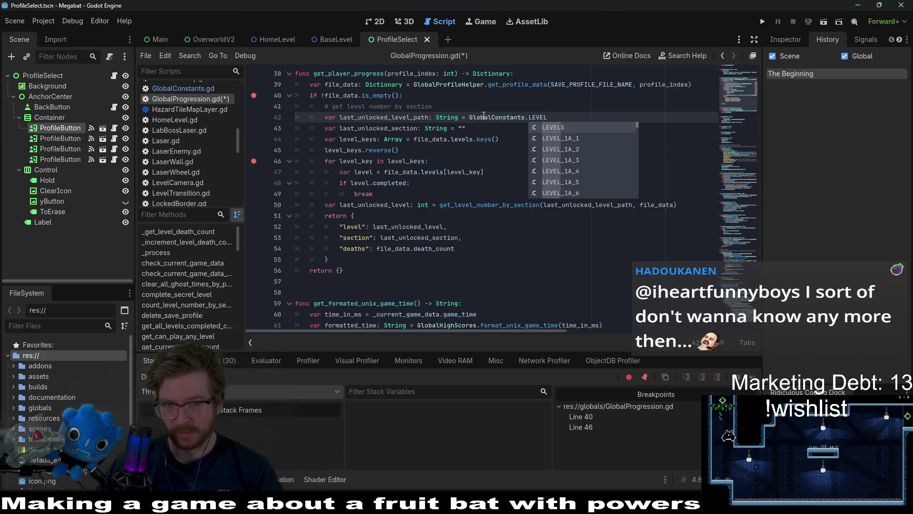
key(Down)
key(Down)
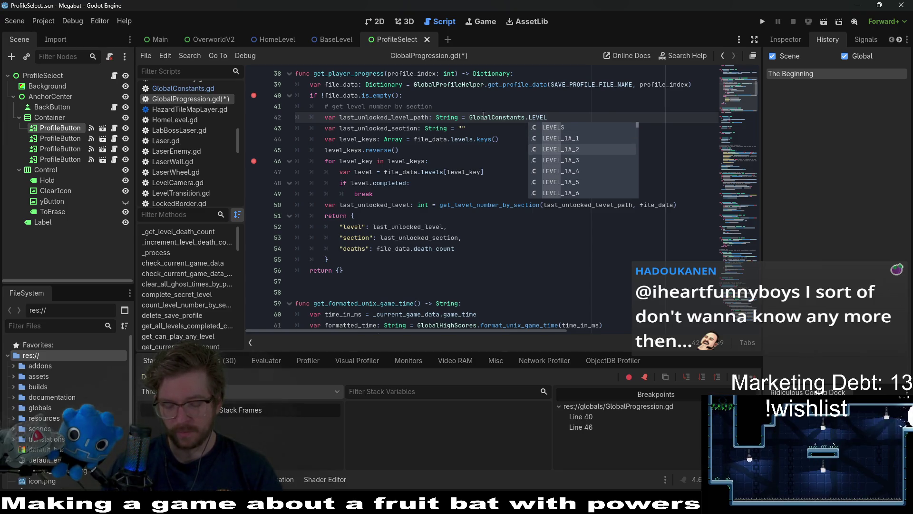
text(_)
key(BackSpace)
key(BackSpace)
key(BackSpace)
key(BackSpace)
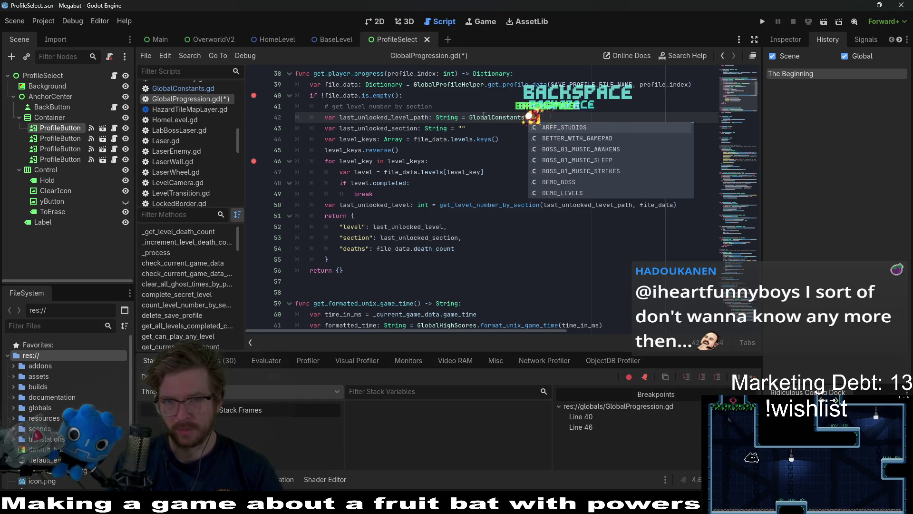
text(.TURO)
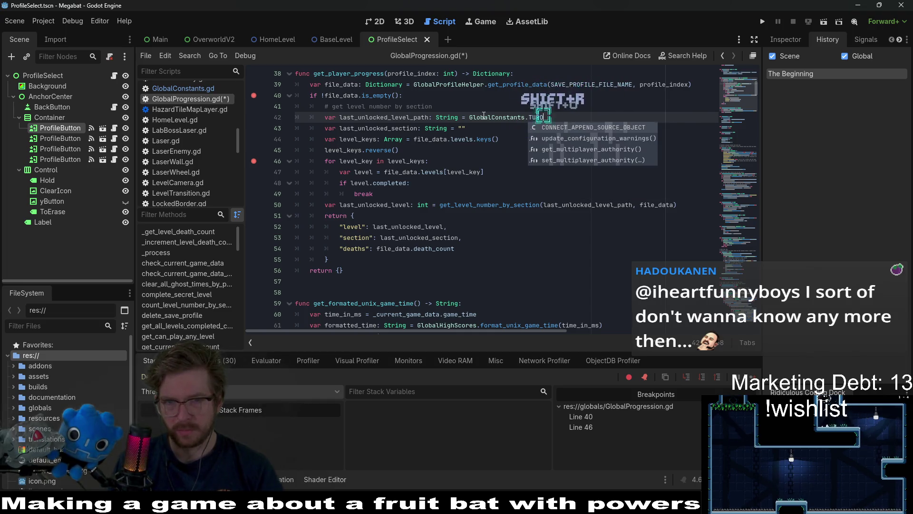
key(BackSpace)
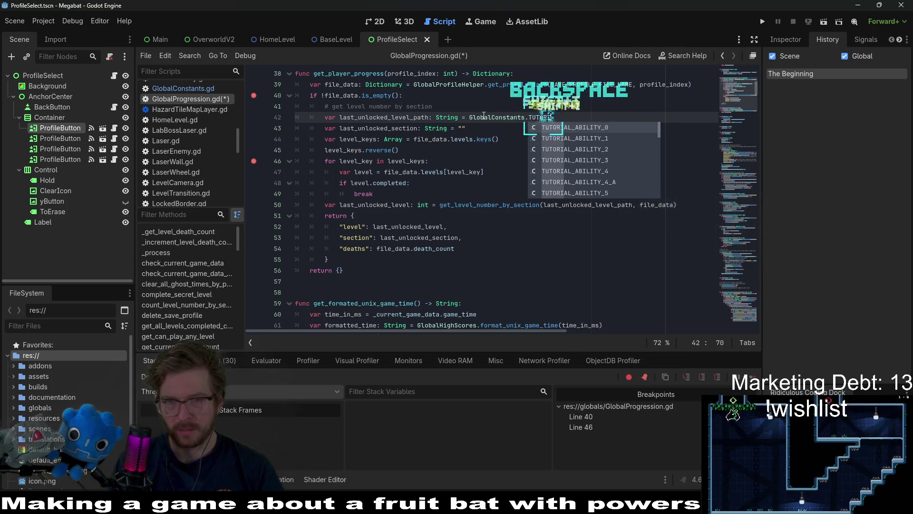
text(TORIAL_S)
key(Return)
- Default the section on line 43 to GlobalConstants.SECTION_0 and save the script
click(482, 129)
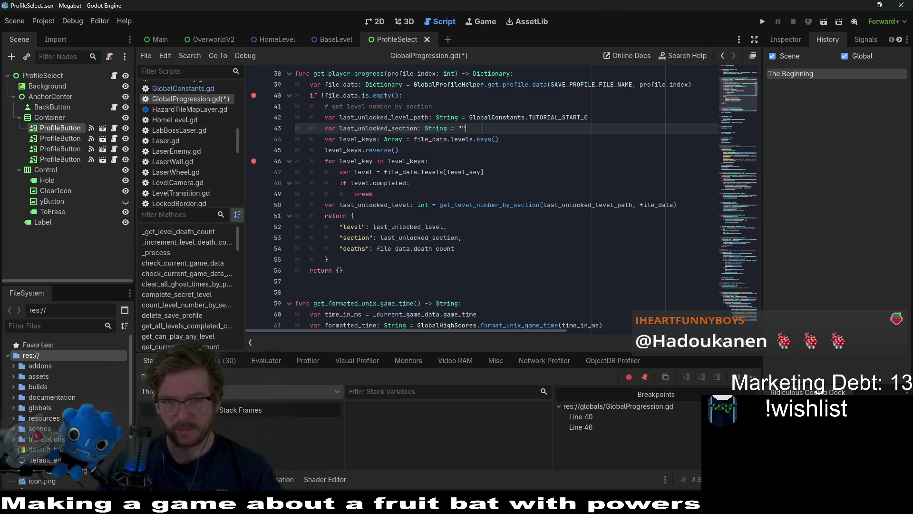
key(BackSpace)
key(BackSpace)
text(GlobalC)
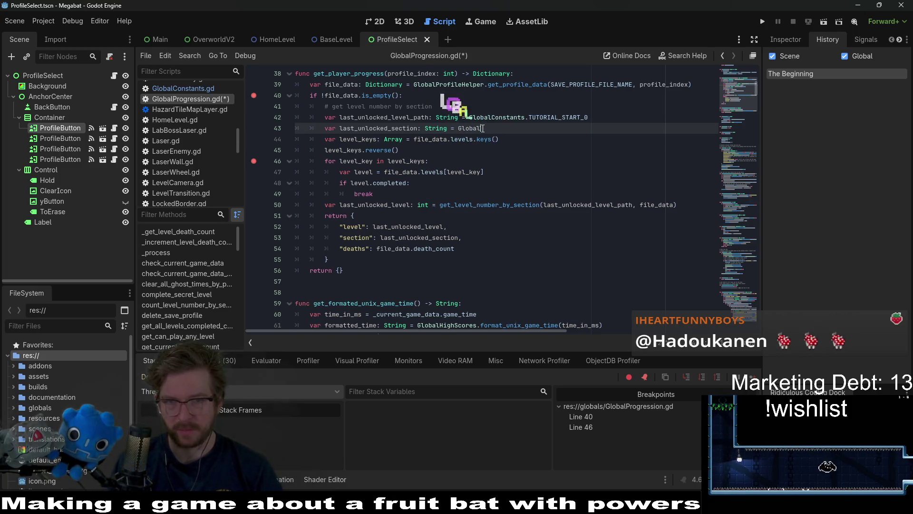
key(Return)
text(.)
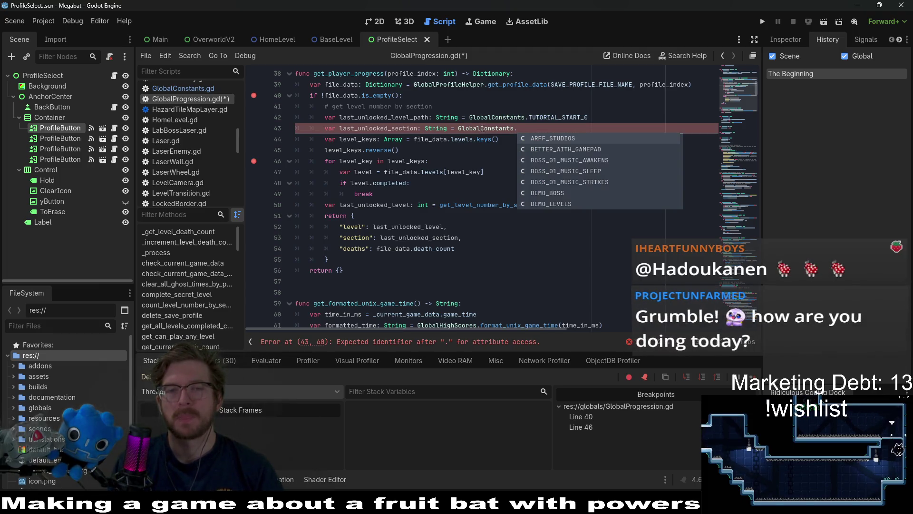
text(SEC)
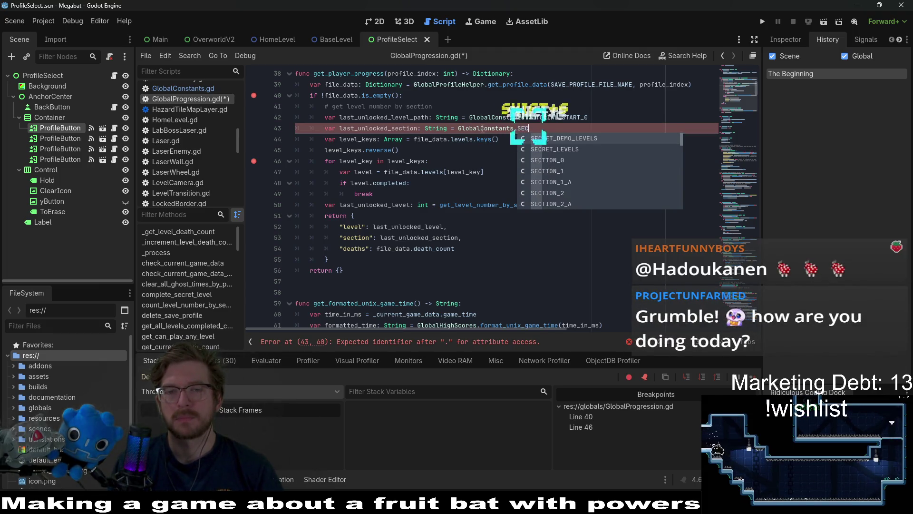
key(Down)
key(Return)
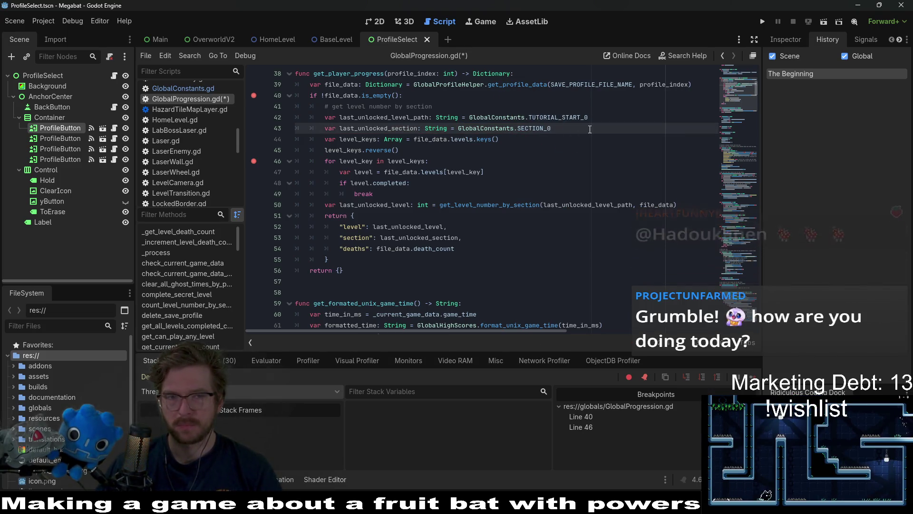
click(567, 134)
key(ctrl+s)
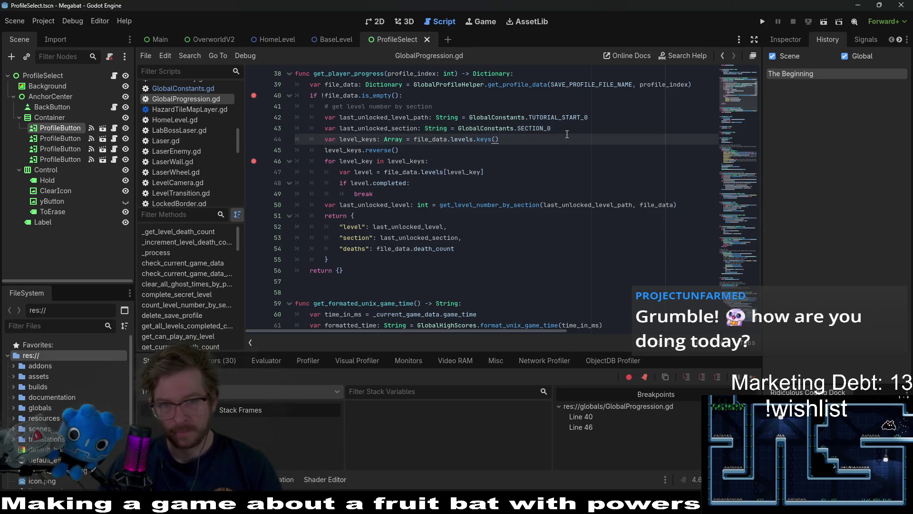
- Recover the old path and section assignment lines via undo/redo, paste them over break, and save
click(584, 170)
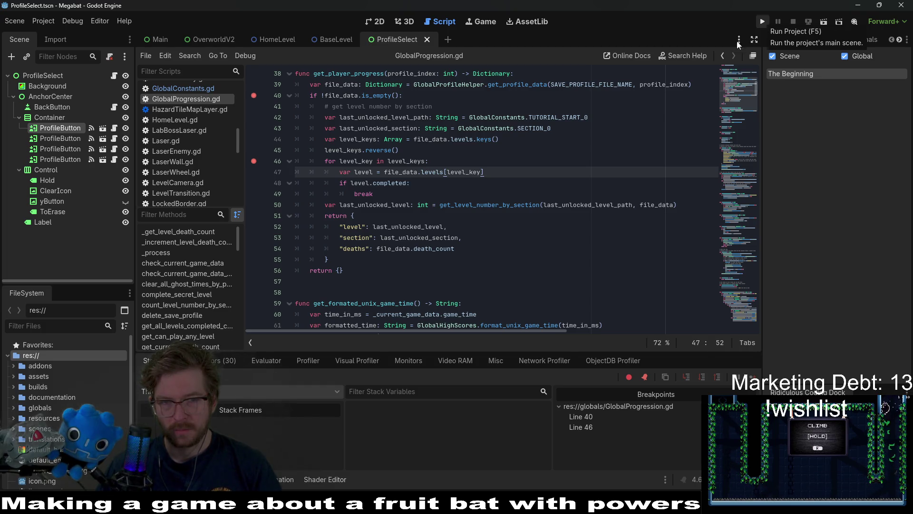
click(558, 191)
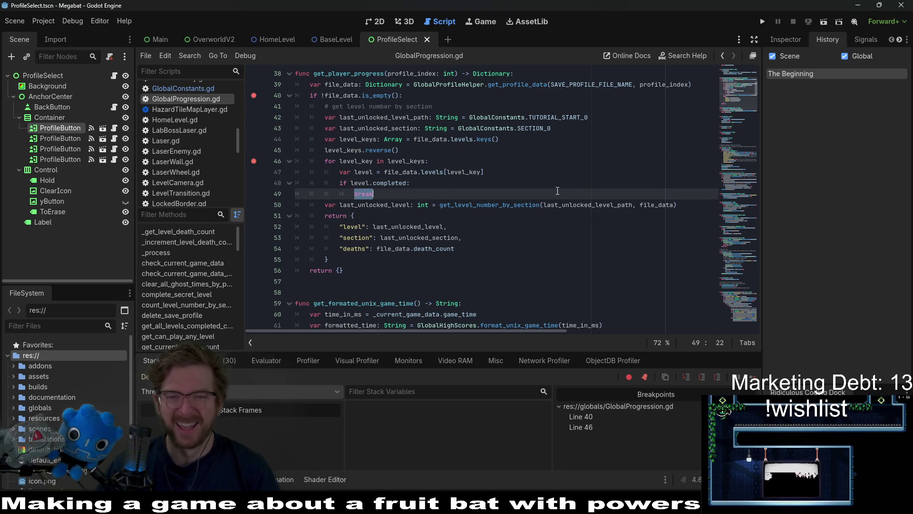
key(ctrl+z)
key(ctrl+z)
key(ctrl+z)
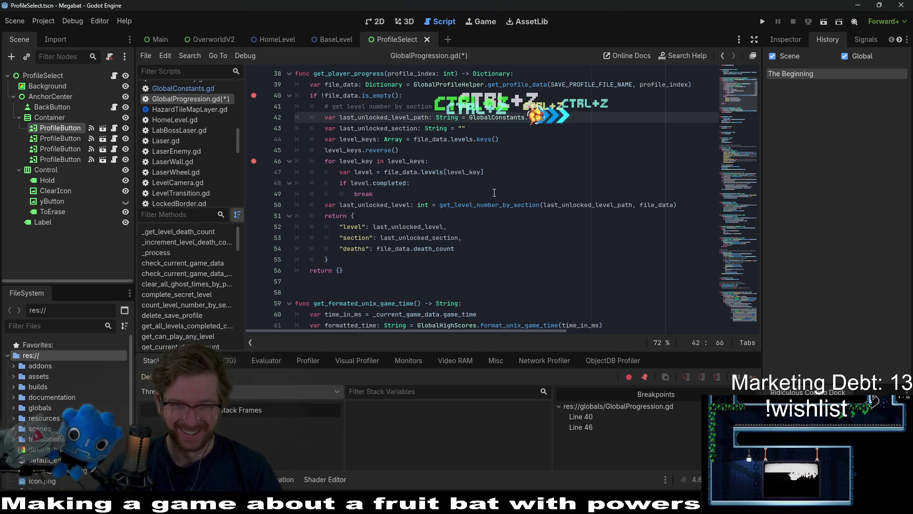
key(ctrl+z)
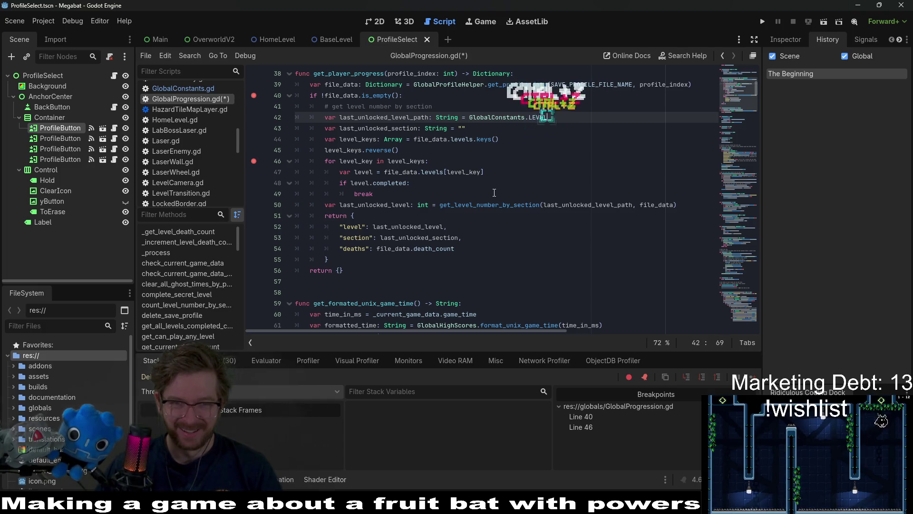
key(ctrl+z)
key(ctrl+z)
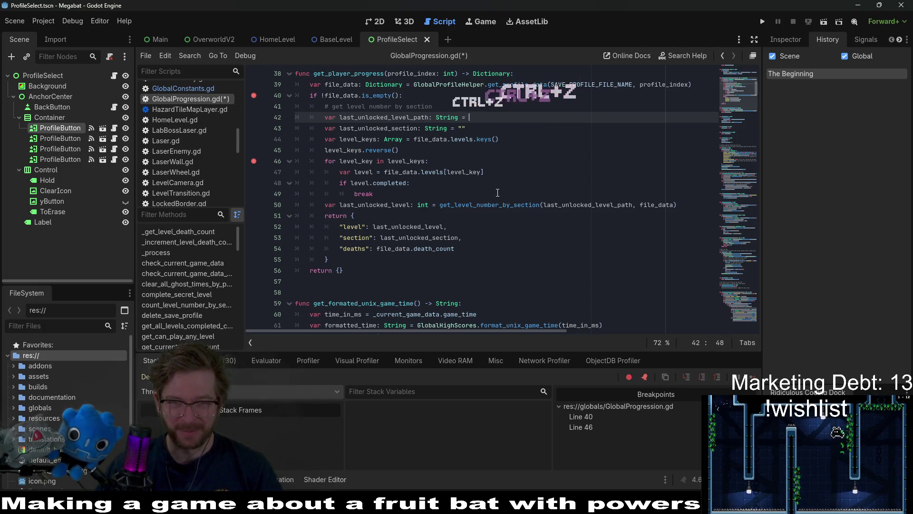
key(ctrl+z)
key(ctrl+z)
key(ctrl+z)
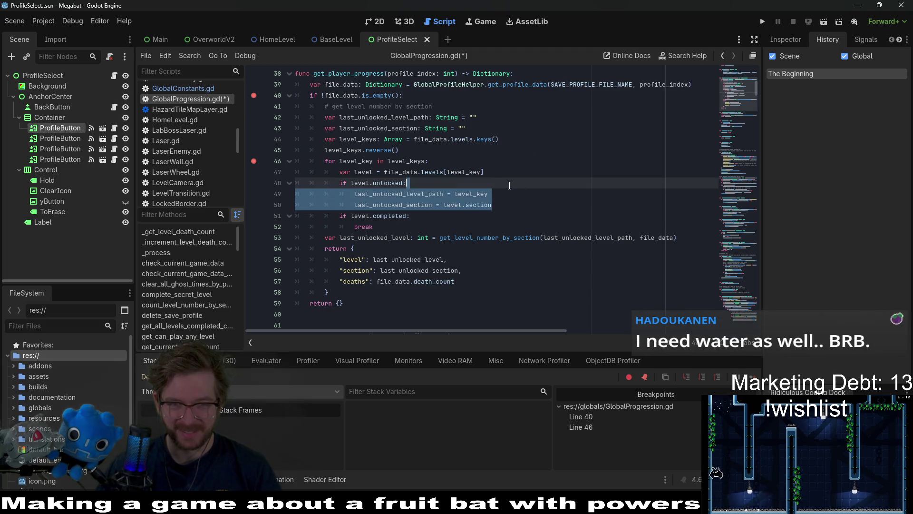
key(ctrl+shift+z)
key(ctrl+shift+z)
key(ctrl+shift+z)
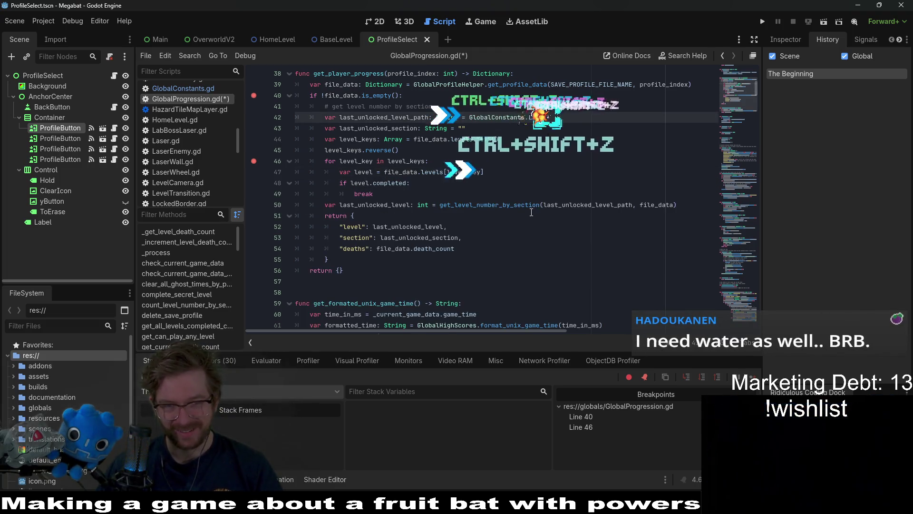
triple_click(511, 195)
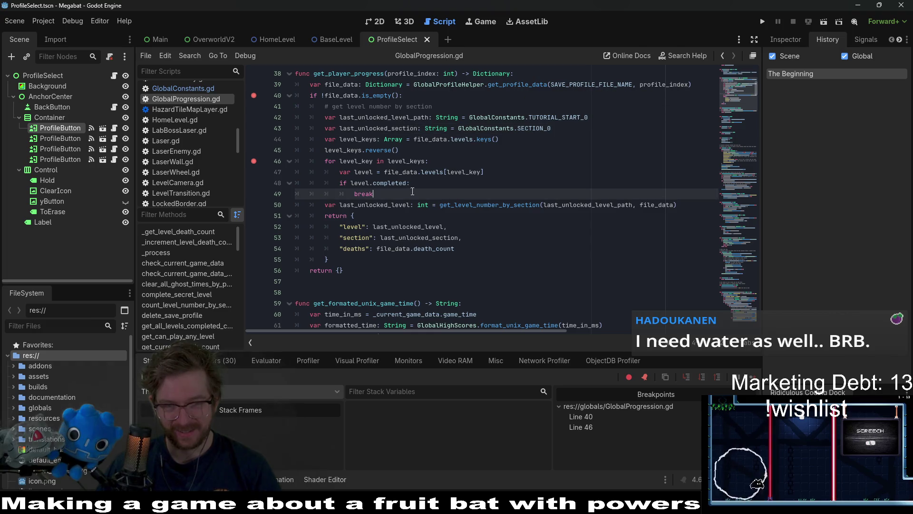
text(last_unlocked_level_path = level_key 				last_unlocked_section = level.section)
key(ctrl+s)
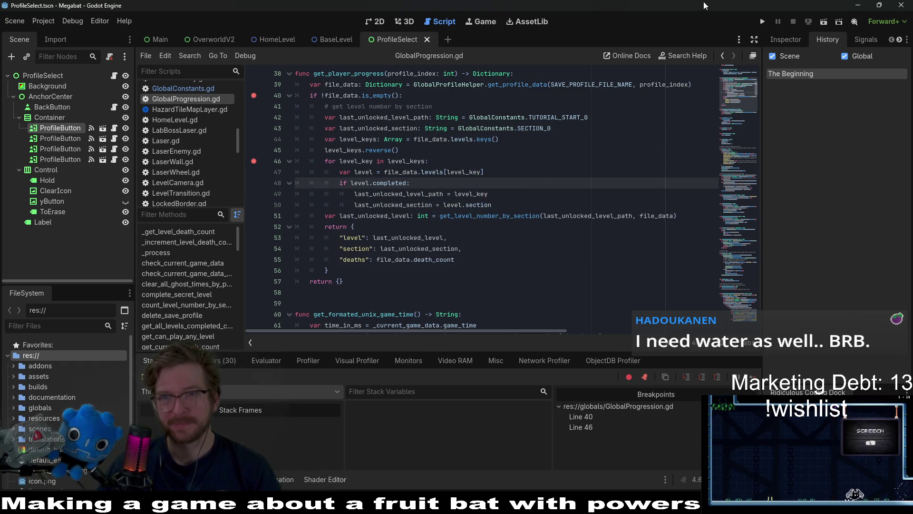
- Run the project, start play, continue to the line 46 breakpoint, step over, and inspect file_data
click(763, 21)
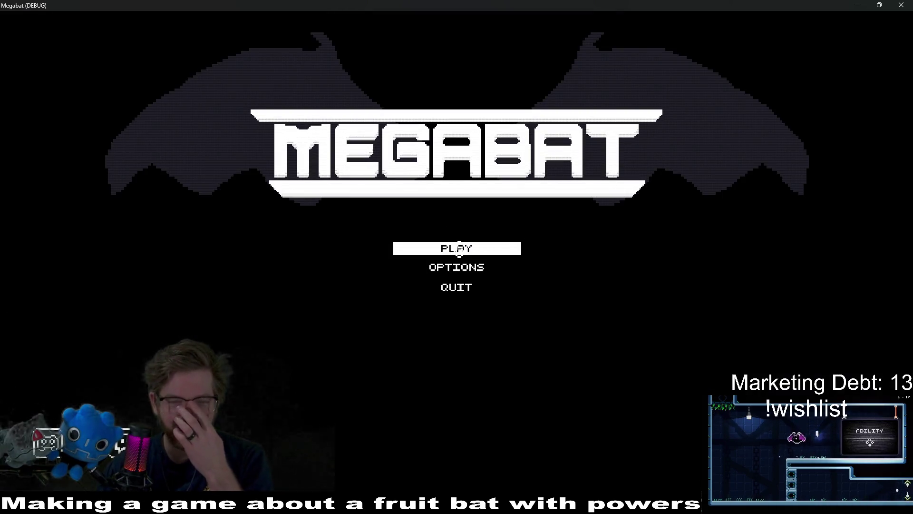
click(457, 247)
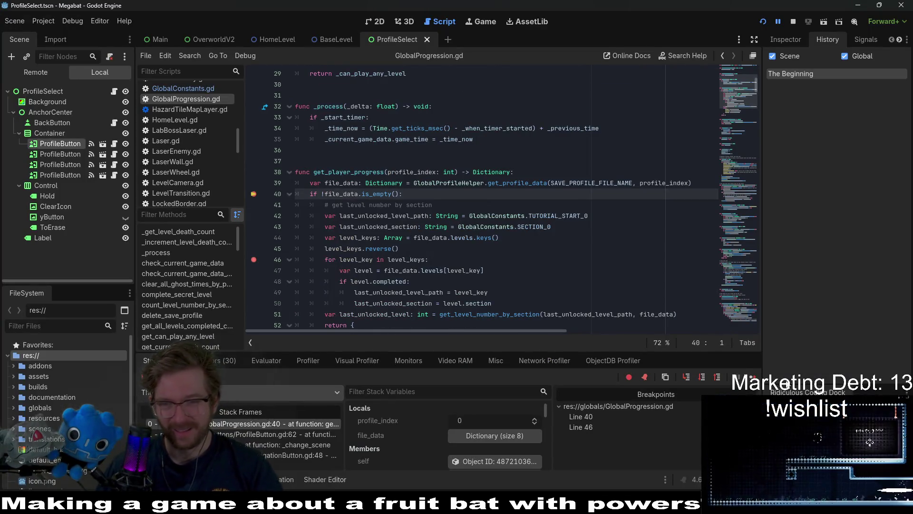
click(751, 377)
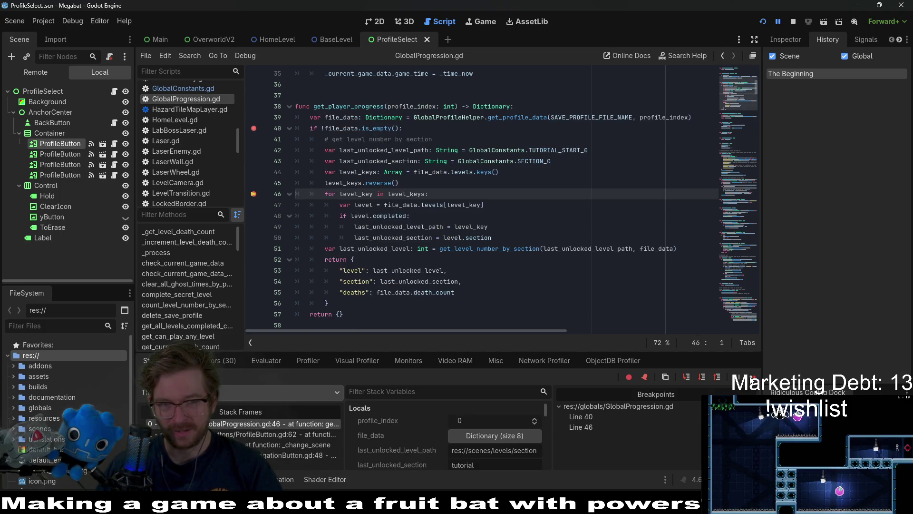
click(702, 378)
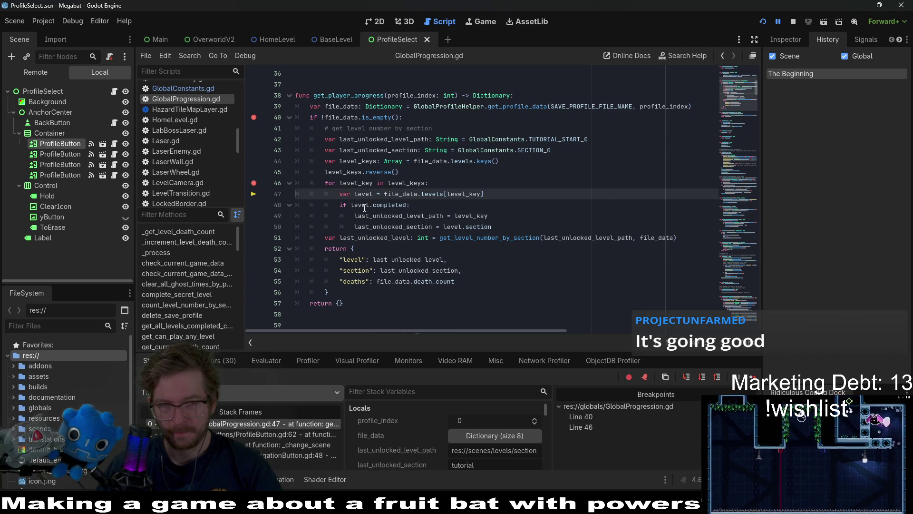
mouse_move(364, 211)
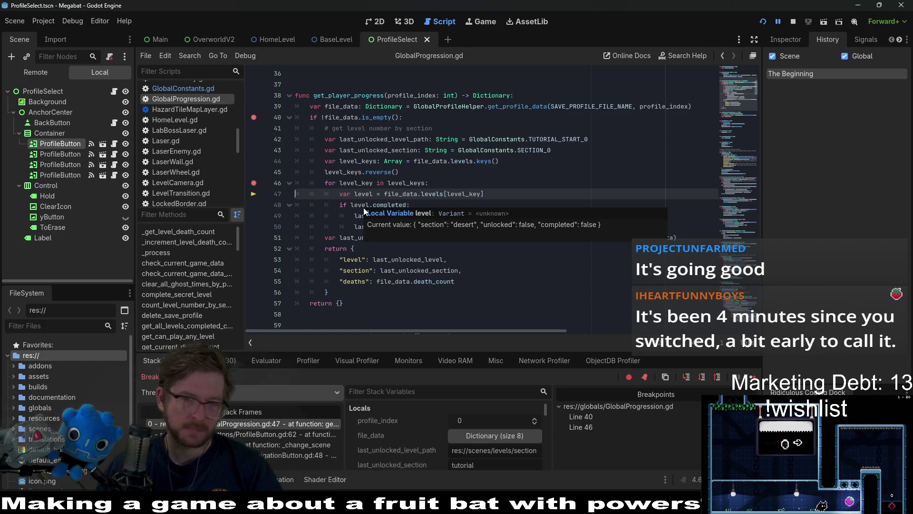
double_click(399, 195)
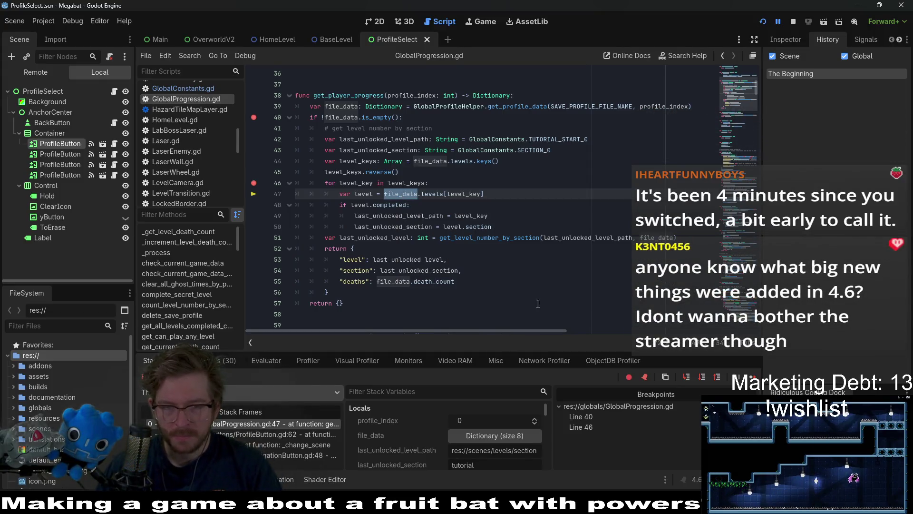
- Add a breakpoint at line 49 in the completed-level branch and continue execution to it
click(254, 205)
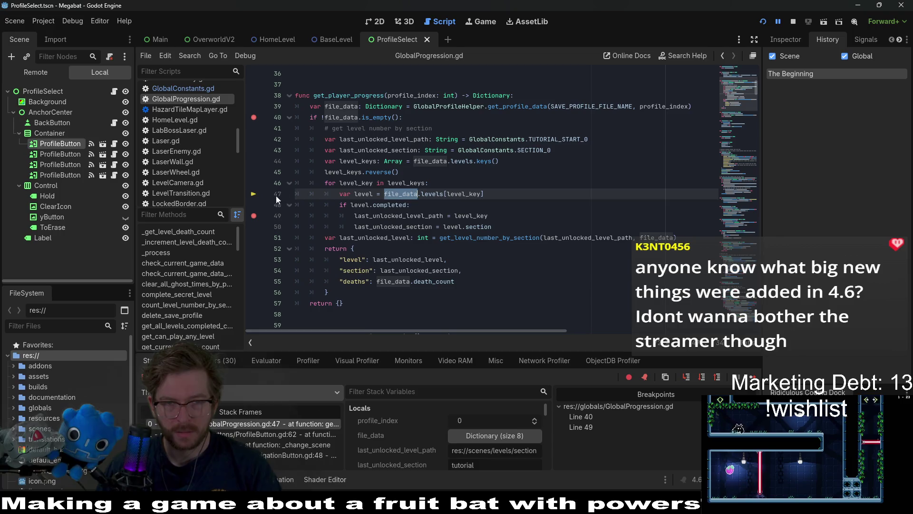
click(753, 377)
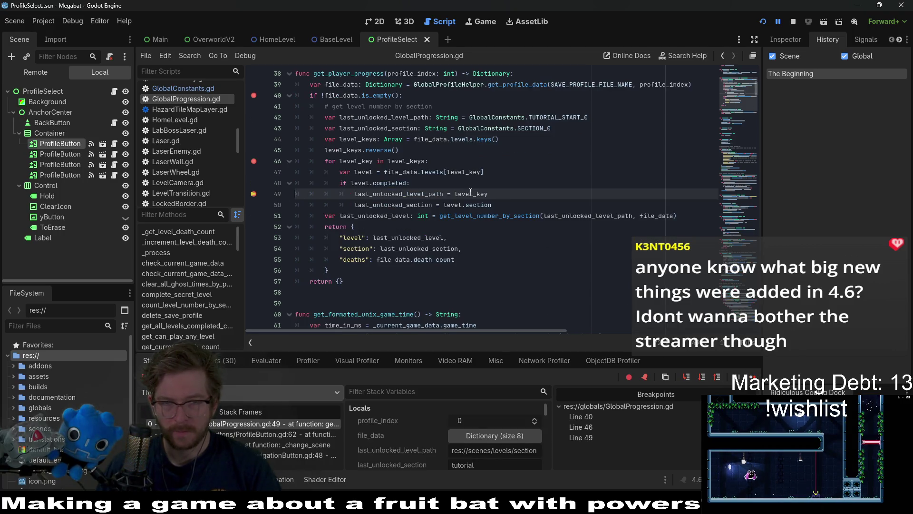
mouse_move(471, 195)
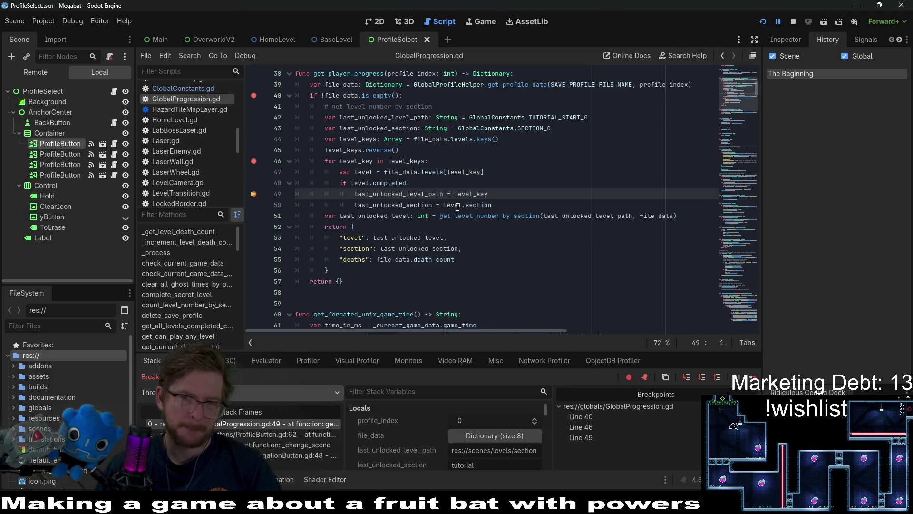
- Add a 'break' line after the section assignment on line 50, save, and restart the game
click(752, 377)
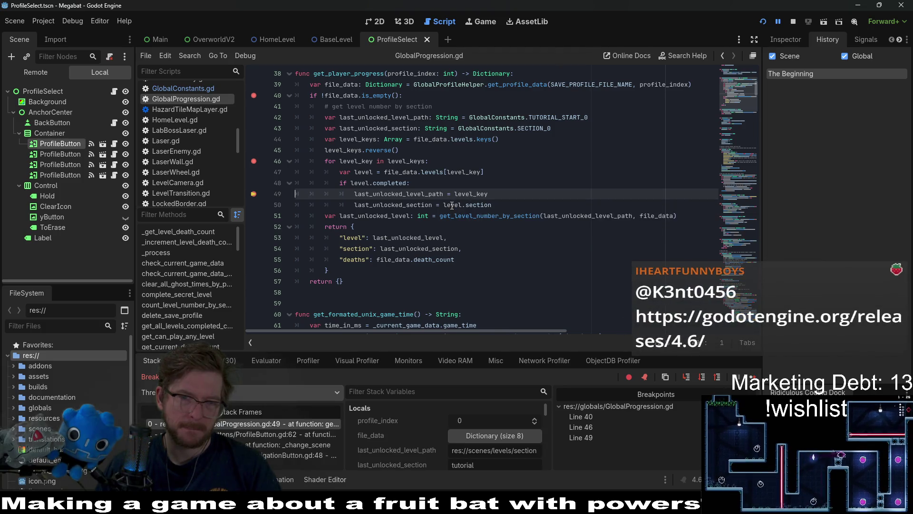
click(502, 208)
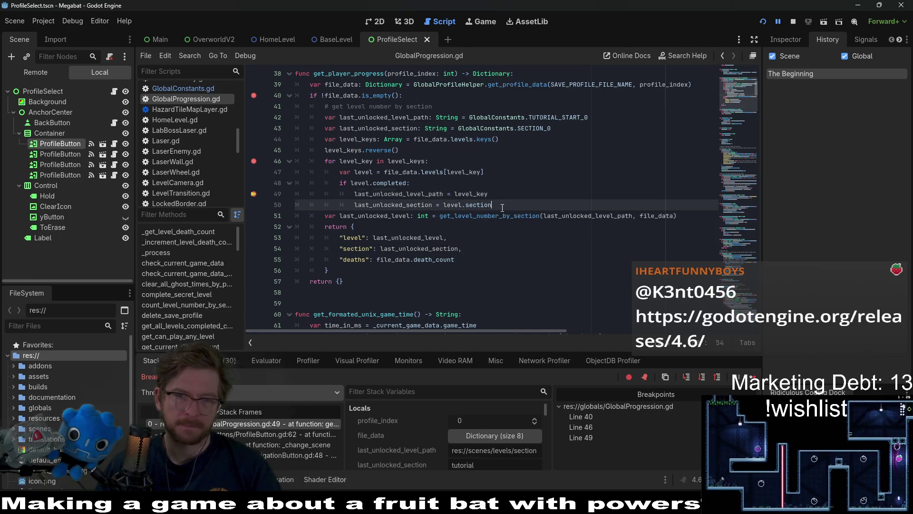
key(Return)
text(break;)
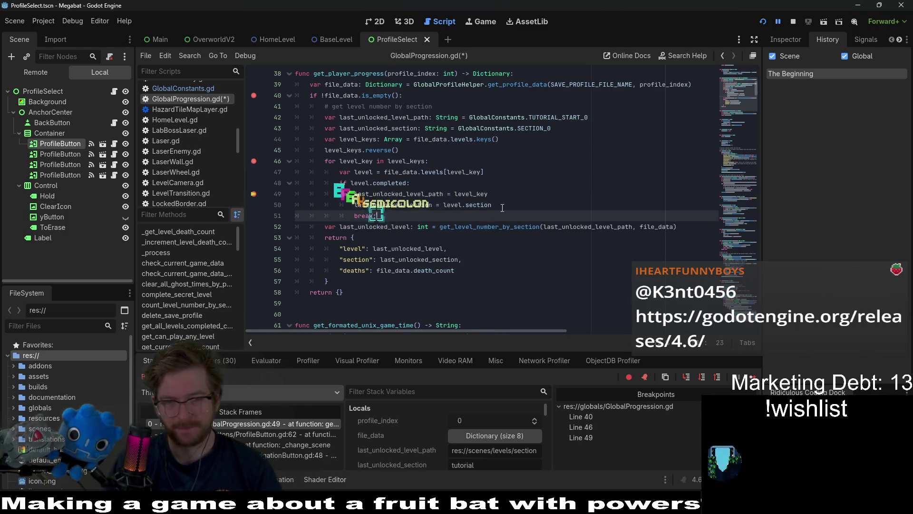
key(ctrl+s)
key(BackSpace)
key(ctrl+s)
click(763, 22)
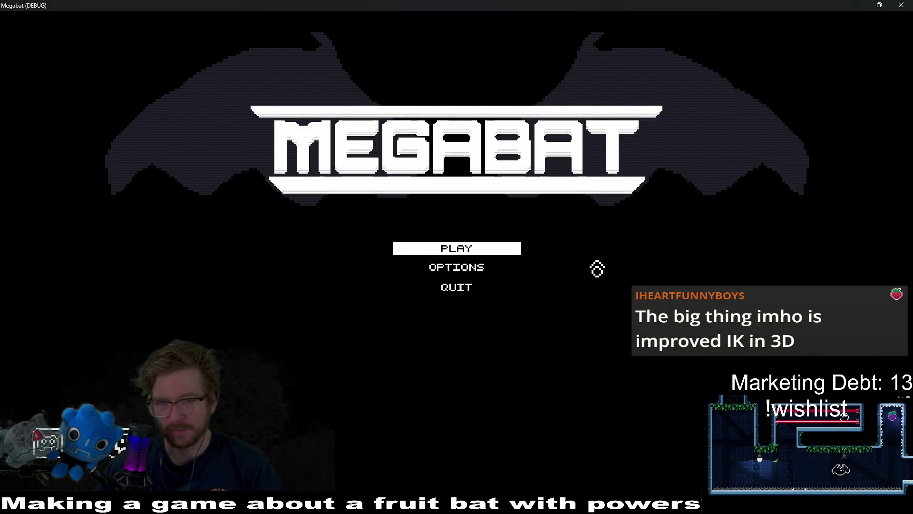
- Start play and continue through the first profile's breakpoints, inspecting level_keys and level_key
click(499, 249)
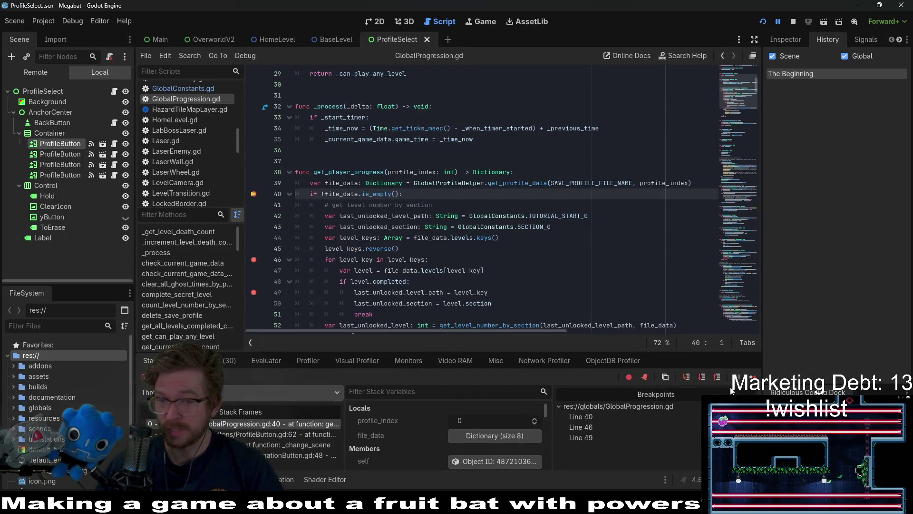
click(749, 377)
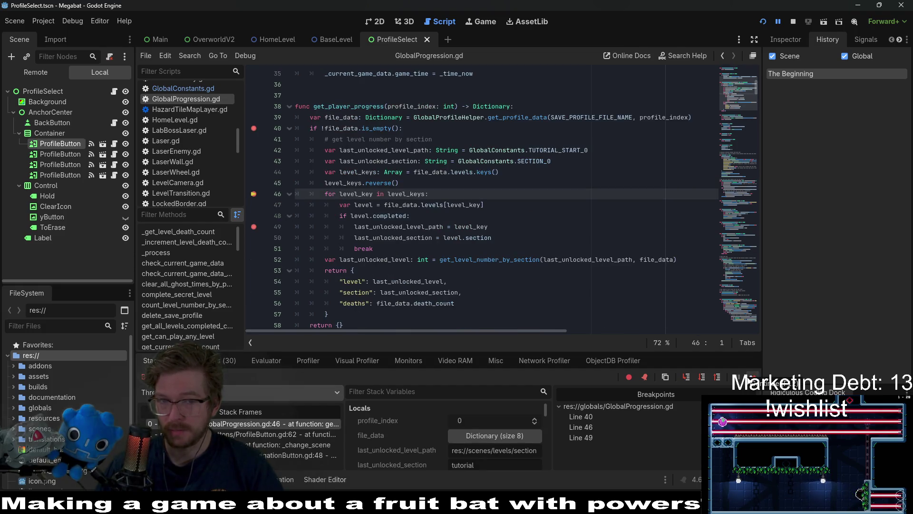
mouse_move(406, 194)
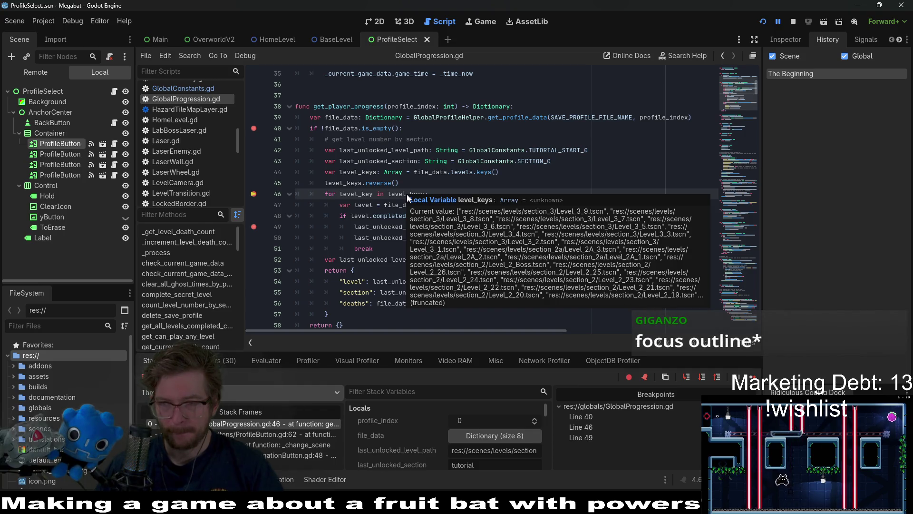
click(483, 117)
click(753, 377)
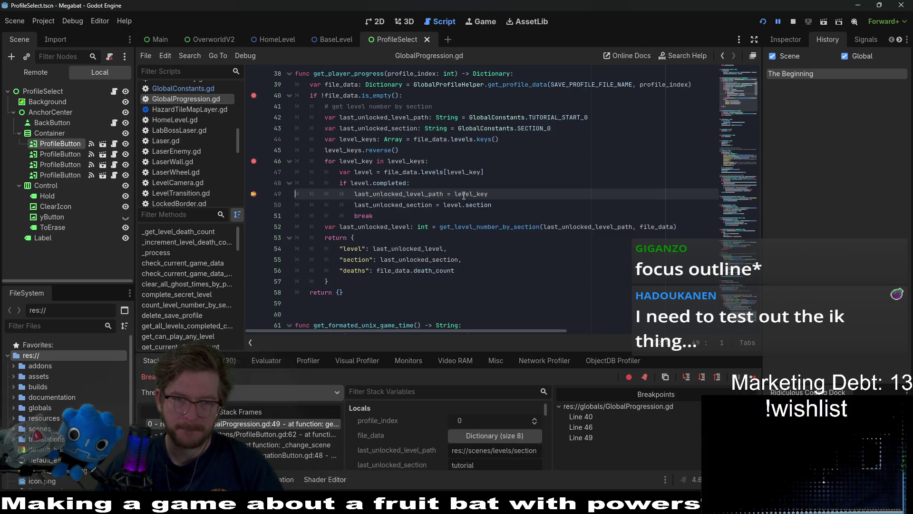
- Continue through the second profile's breakpoints to the Select Profile screen, then close the game window
click(753, 377)
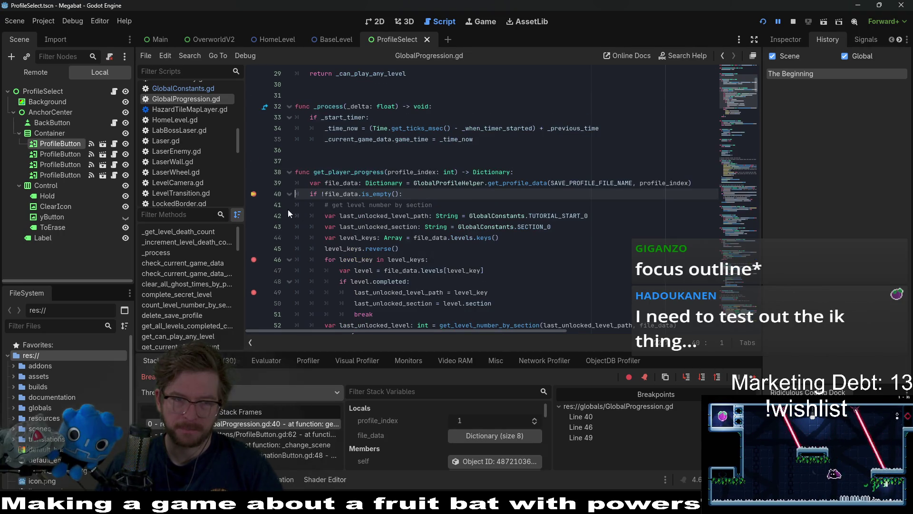
click(752, 377)
click(752, 377)
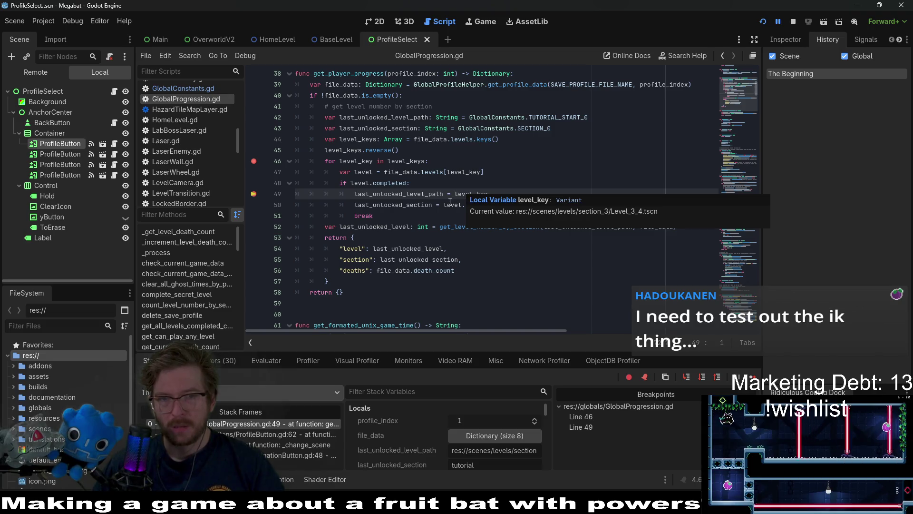
mouse_move(449, 202)
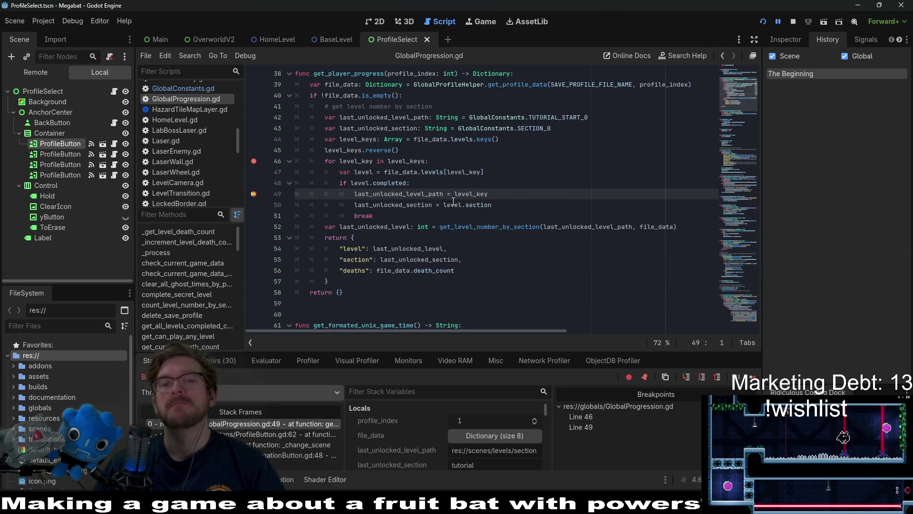
click(753, 377)
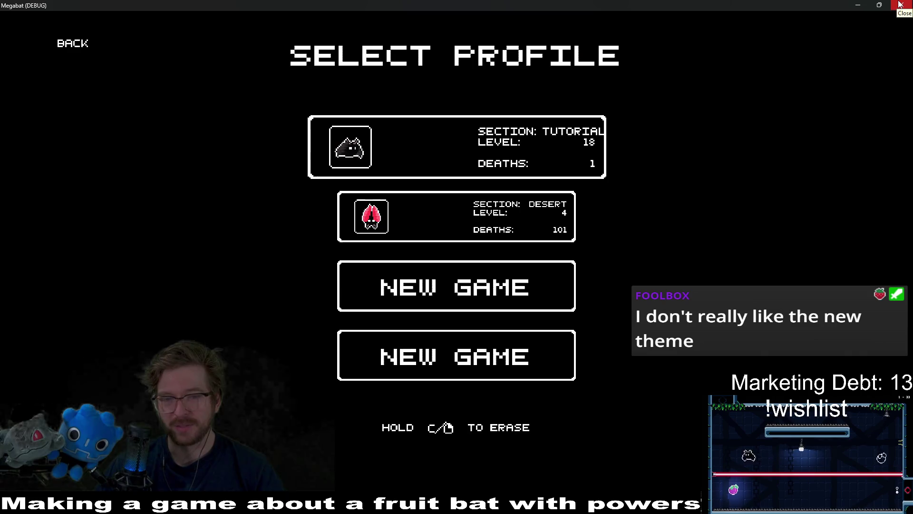
click(900, 4)
click(438, 218)
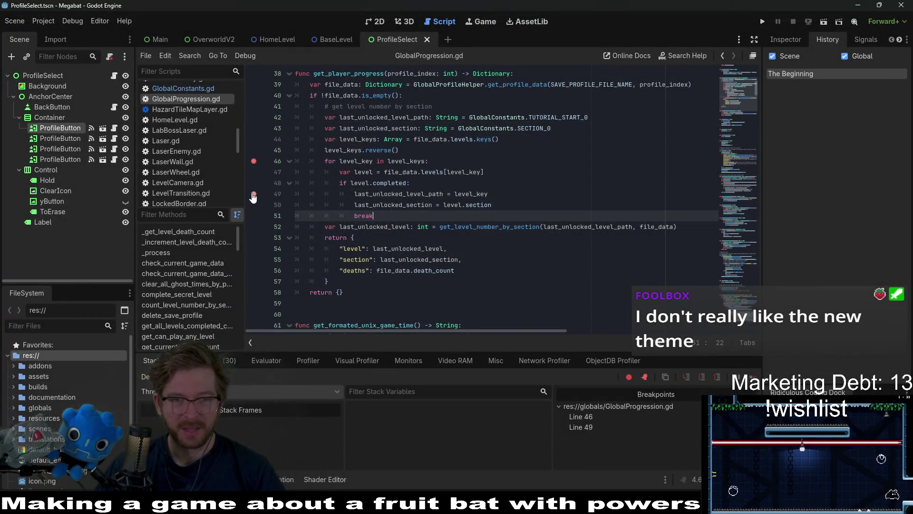
- Remove the breakpoints at lines 46 and 49 and readjust the script list panel width
click(254, 161)
click(476, 183)
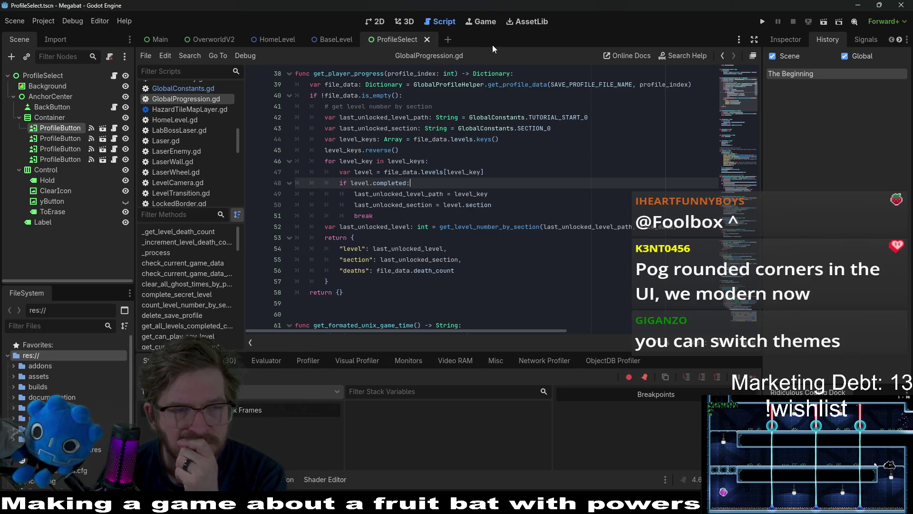
mouse_move(244, 138)
mouse_down()
mouse_move(273, 136)
mouse_move(258, 135)
mouse_up()
click(451, 160)
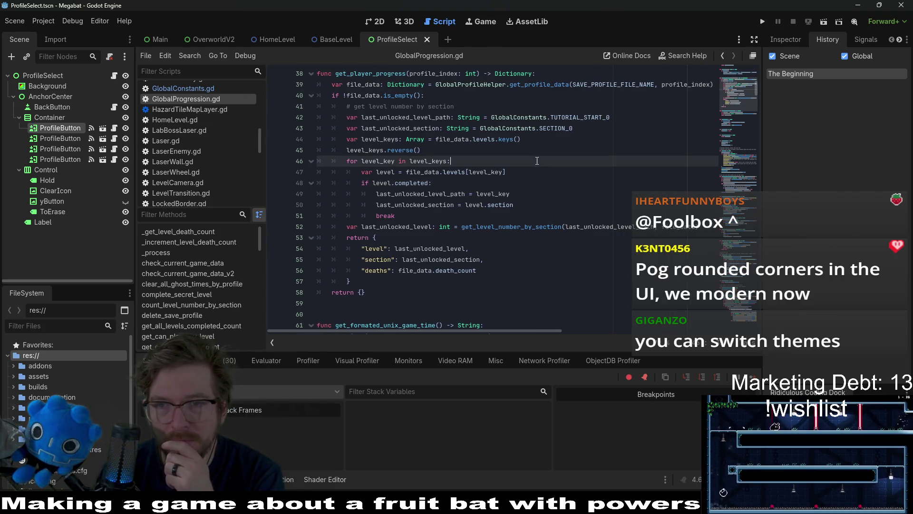
click(805, 42)
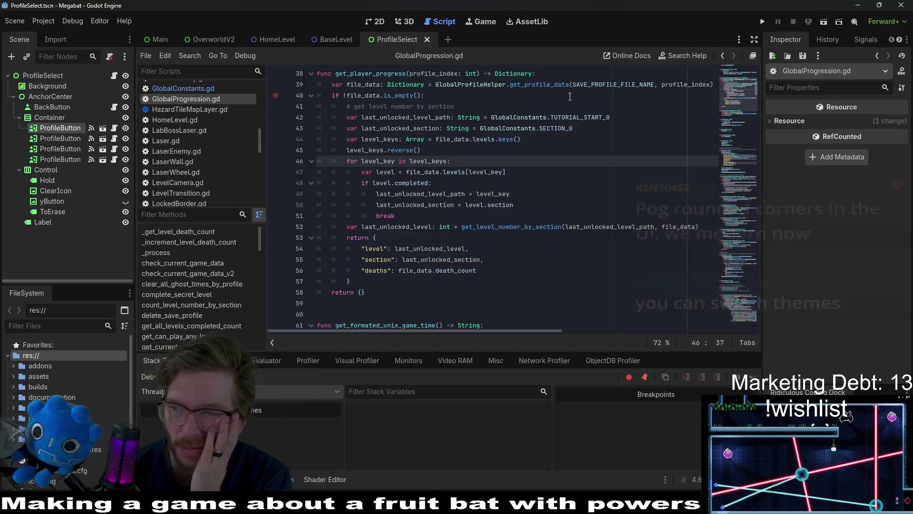
- Stop the running game with F8 and switch to the BaseLevel scene tab
click(548, 202)
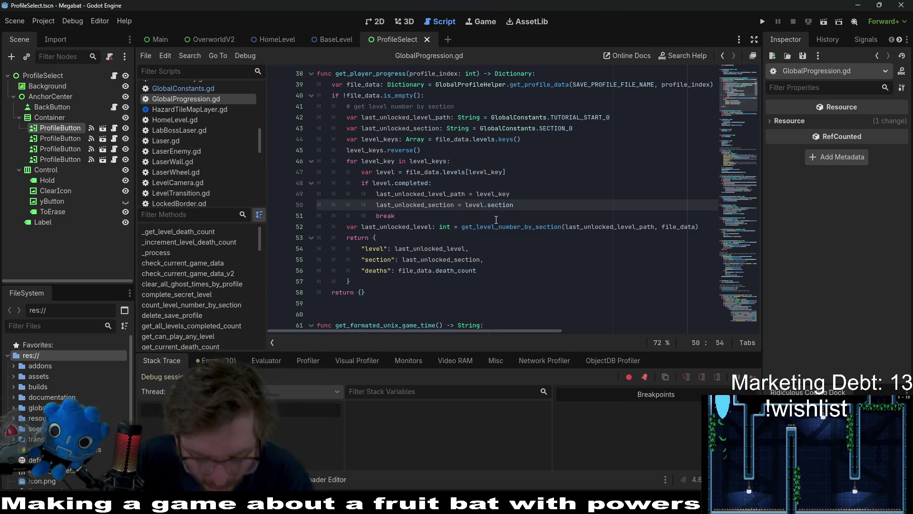
key(F8)
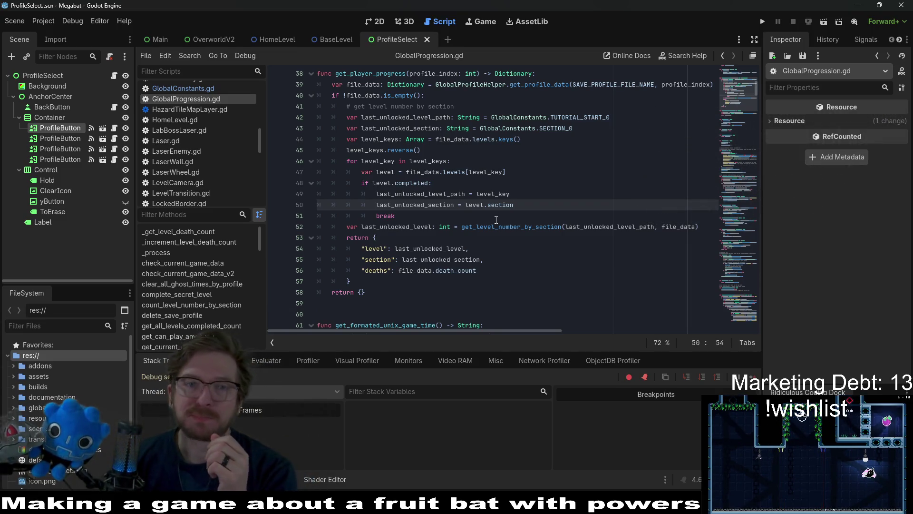
click(327, 44)
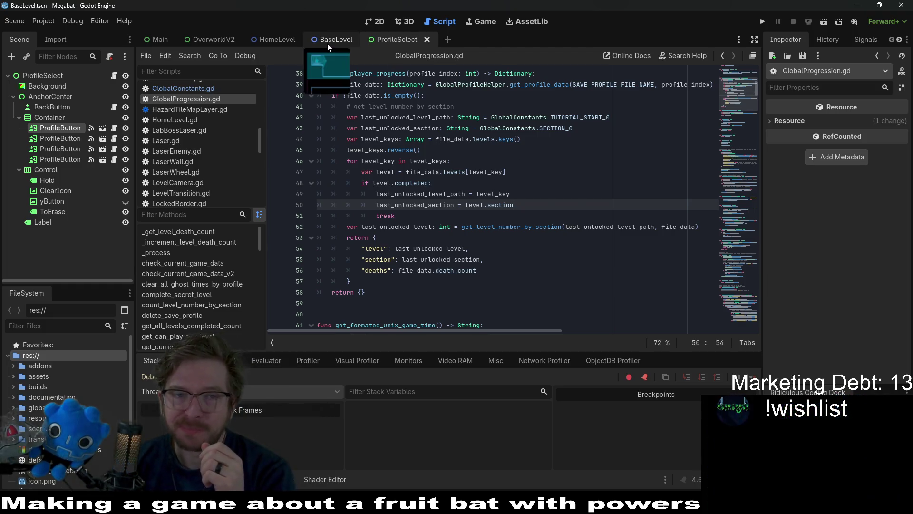
- Look over the BaseLevel scene in 2D and its script, then return to HomeLevel
click(369, 22)
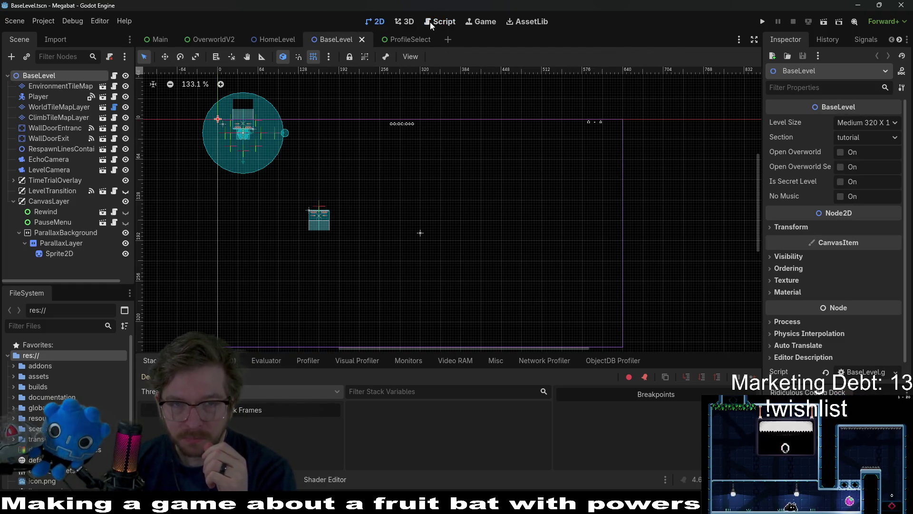
click(430, 22)
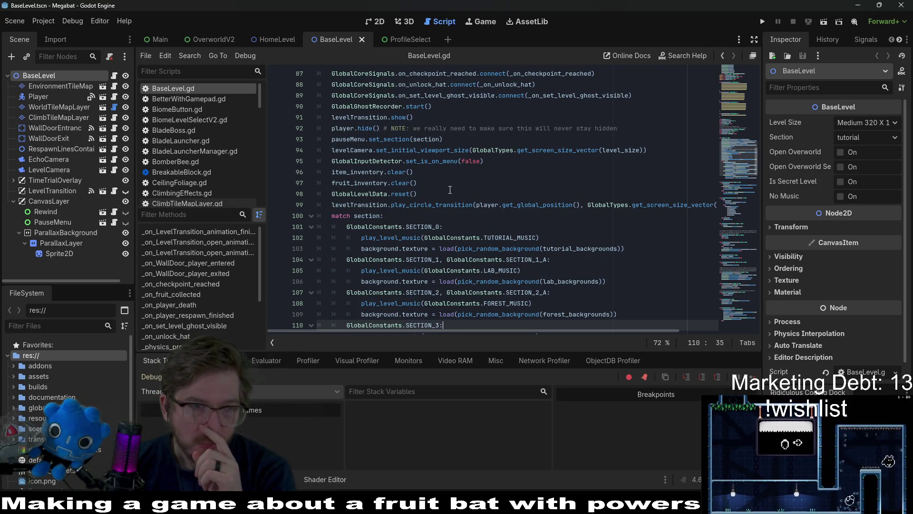
click(267, 43)
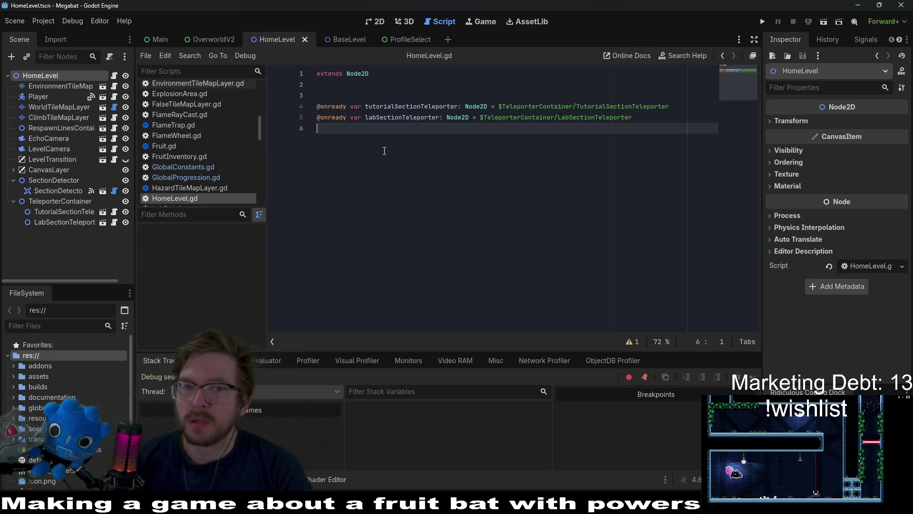
- Quick-open Main.tscn by searching 'main' to bring up its Main.gd script
key(shift+alt+o)
text(main)
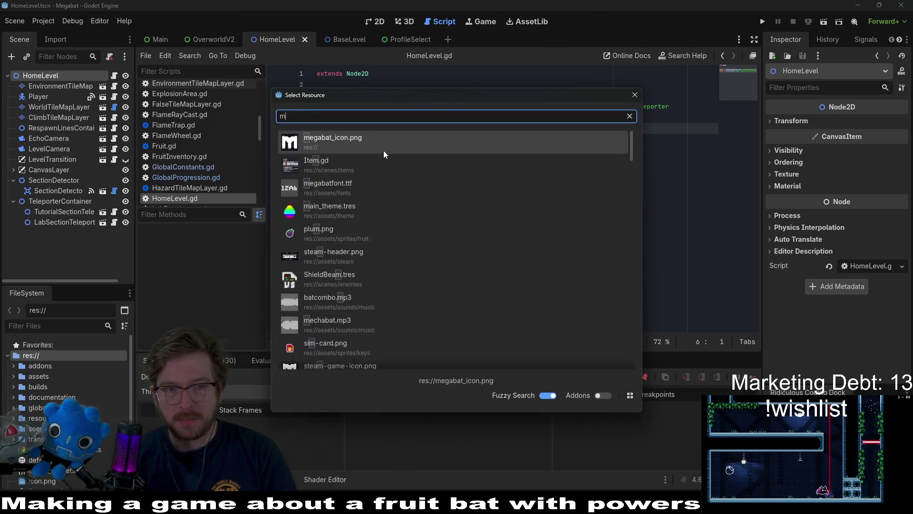
key(Down)
key(Down)
key(Down)
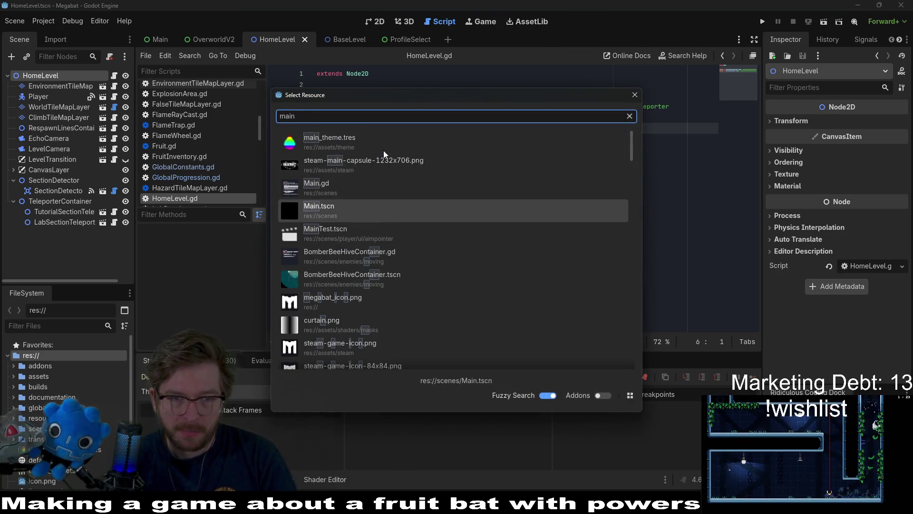
key(Return)
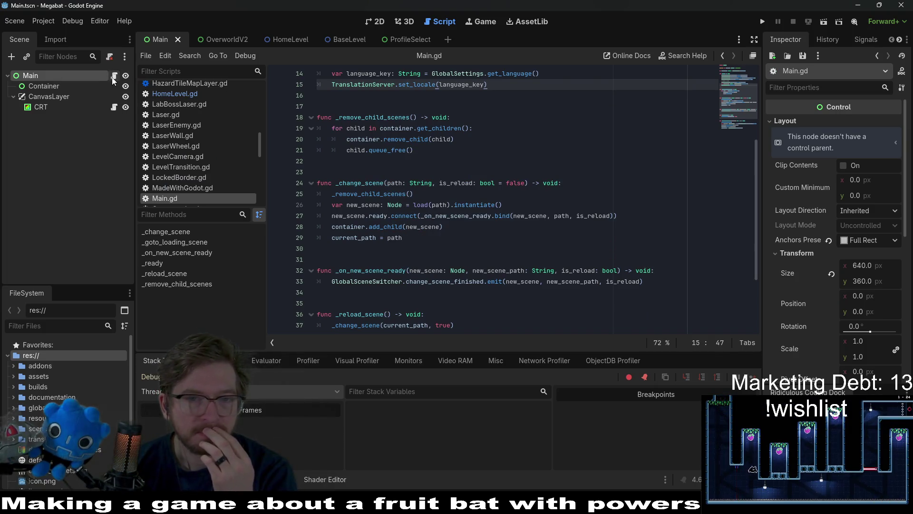
scroll(555, 139, up, 5)
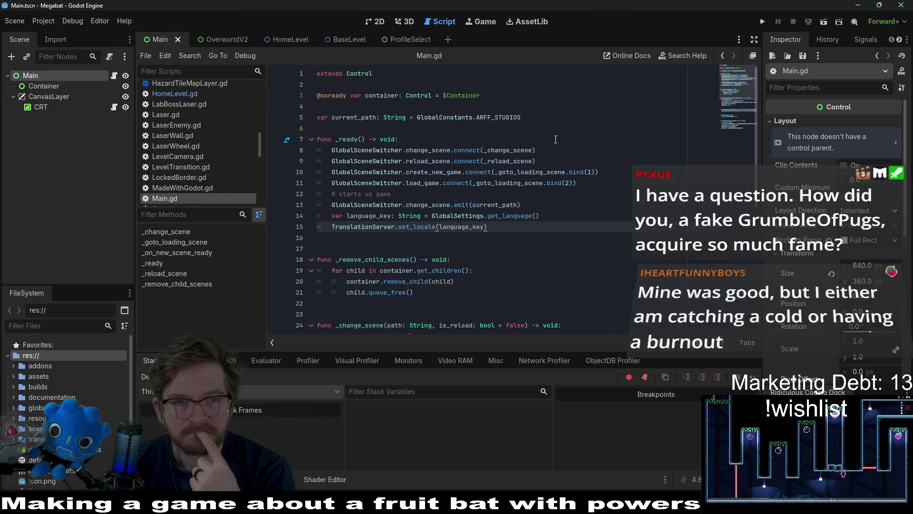
scroll(555, 139, down, 4)
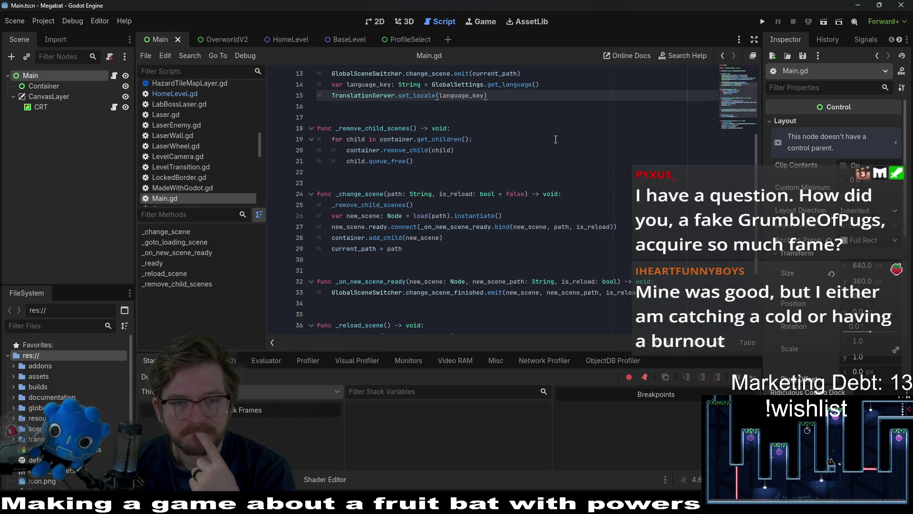
double_click(441, 227)
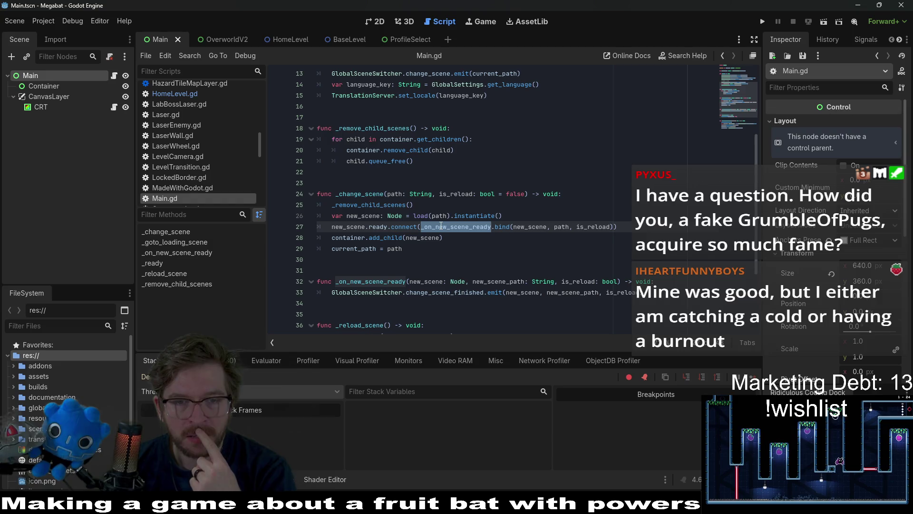
double_click(541, 226)
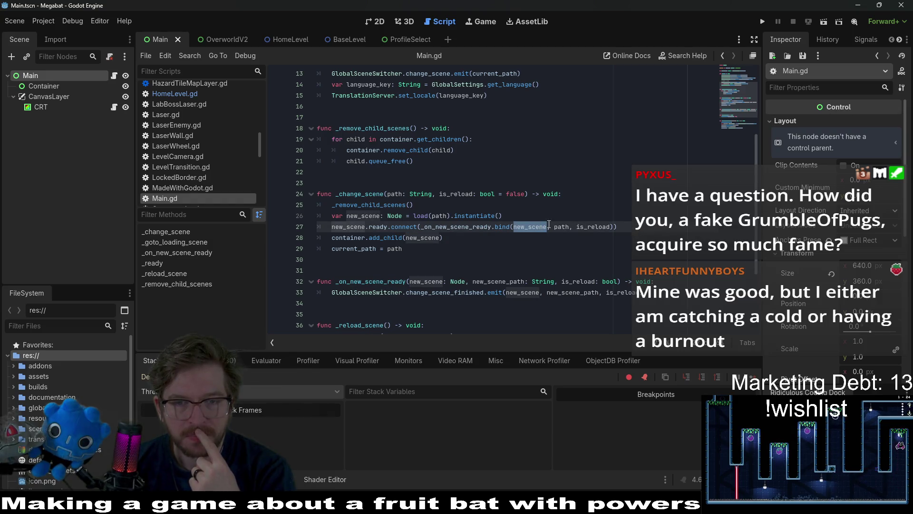
double_click(594, 227)
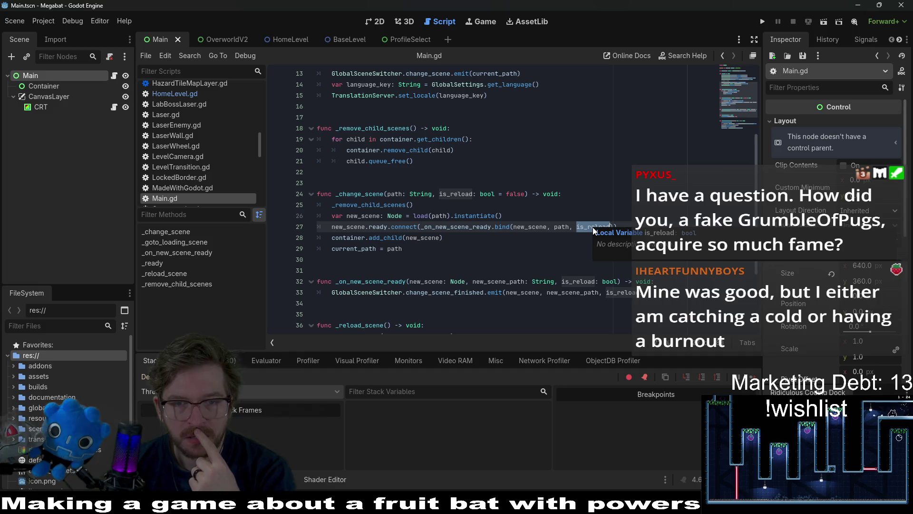
double_click(561, 226)
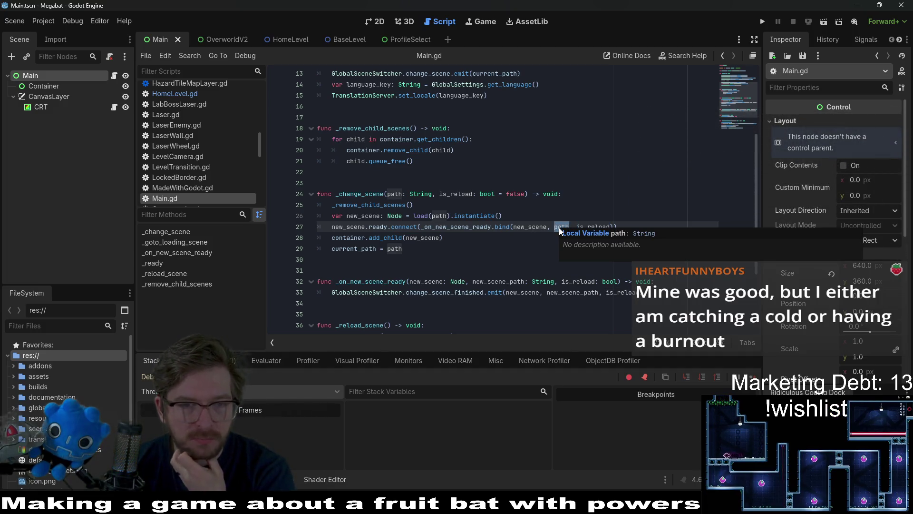
double_click(369, 190)
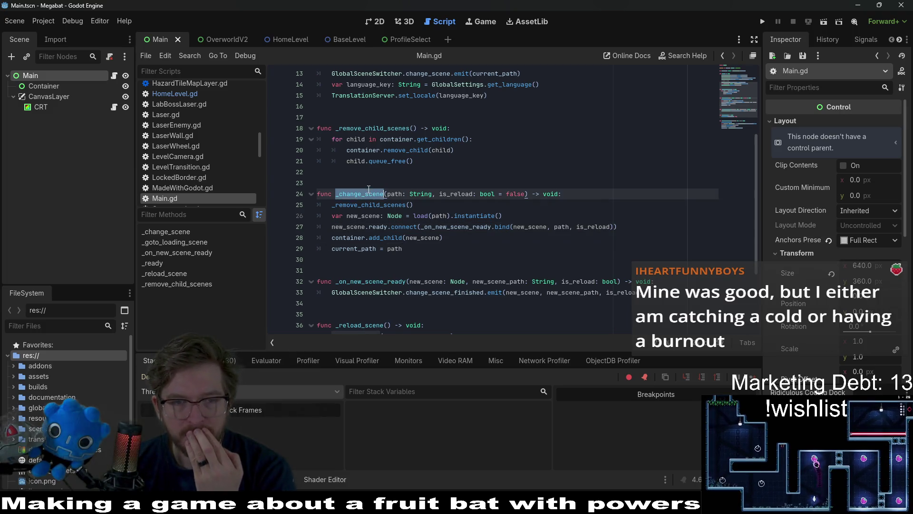
double_click(353, 248)
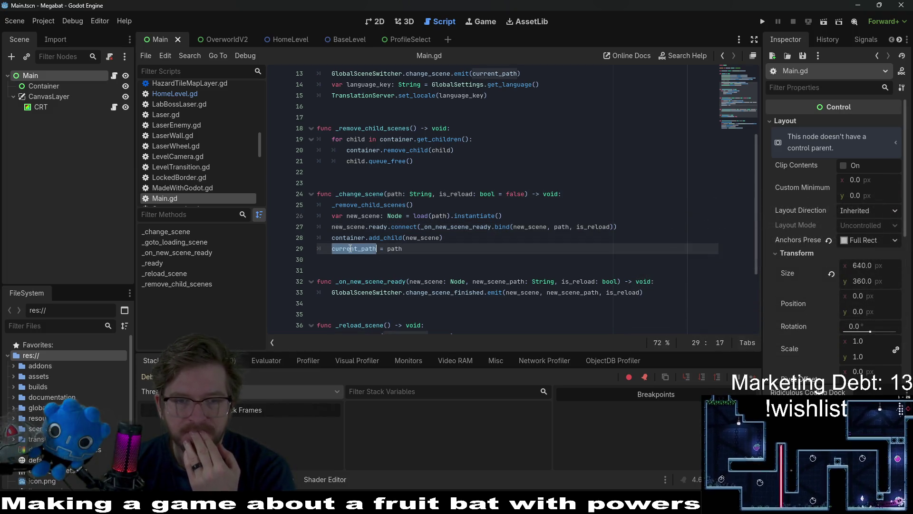
scroll(410, 244, down, 1)
scroll(409, 244, down, 2)
scroll(409, 245, up, 4)
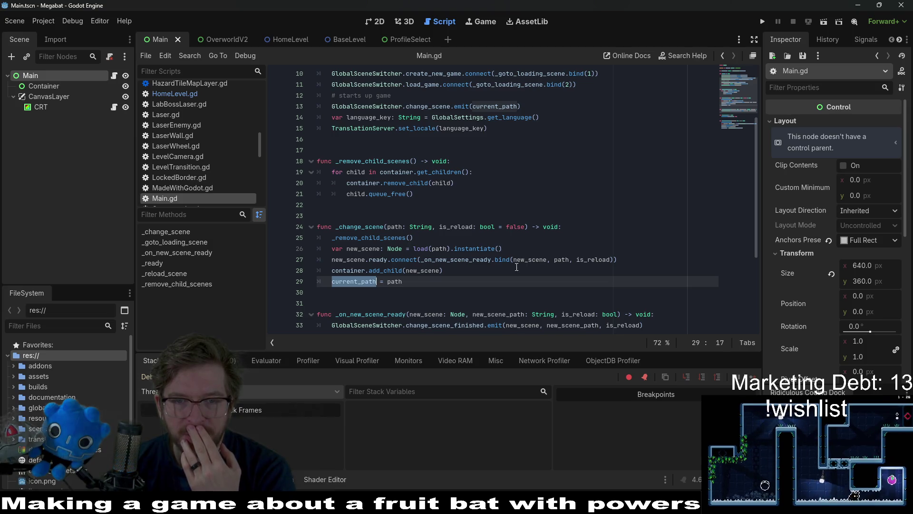
double_click(537, 260)
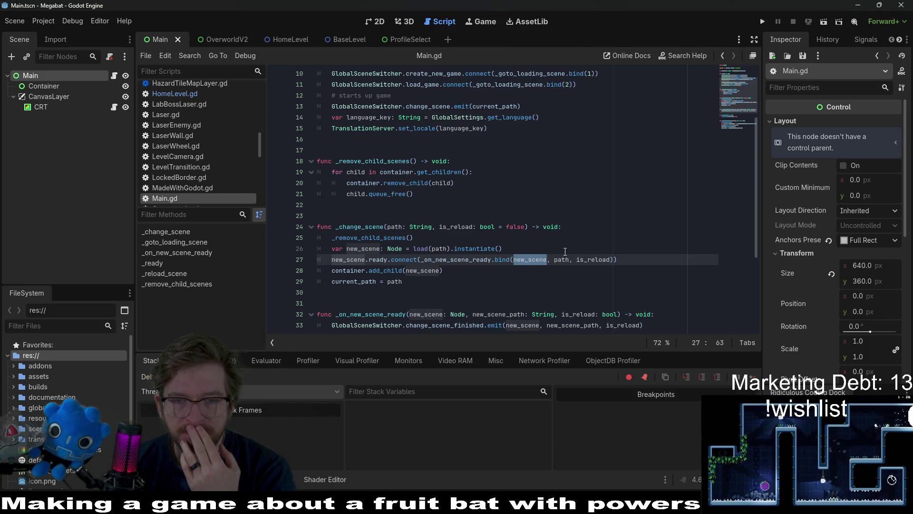
double_click(561, 259)
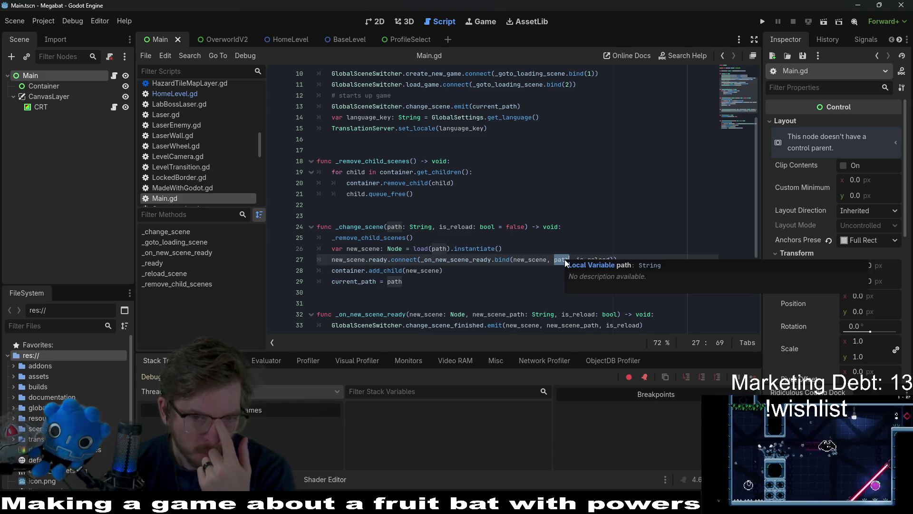
click(580, 216)
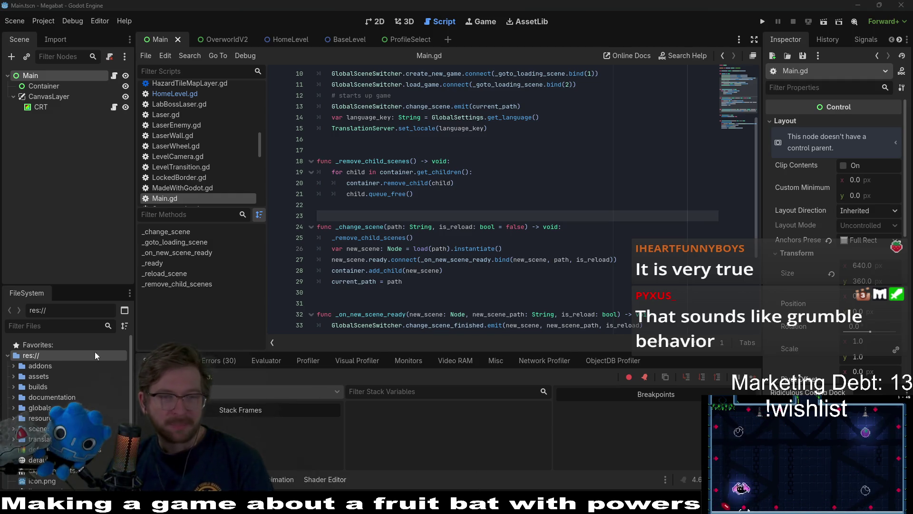
click(487, 228)
mouse_move(488, 231)
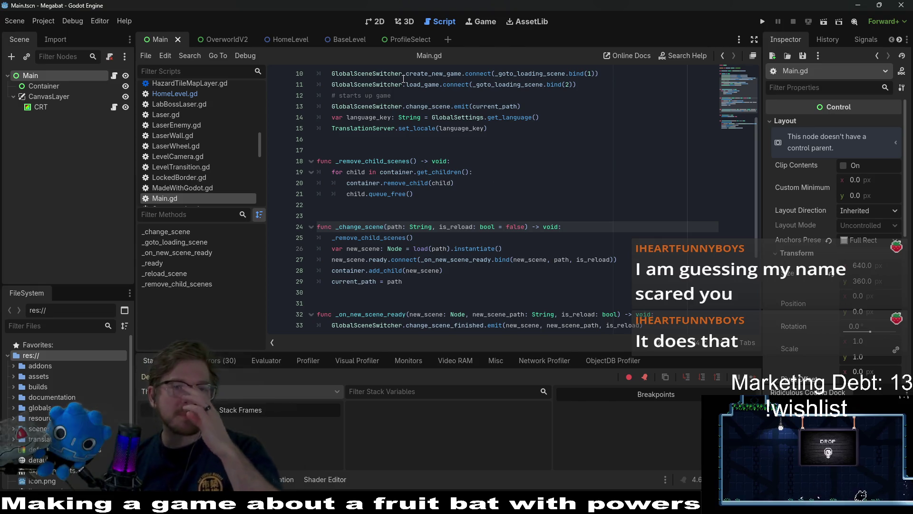
click(281, 39)
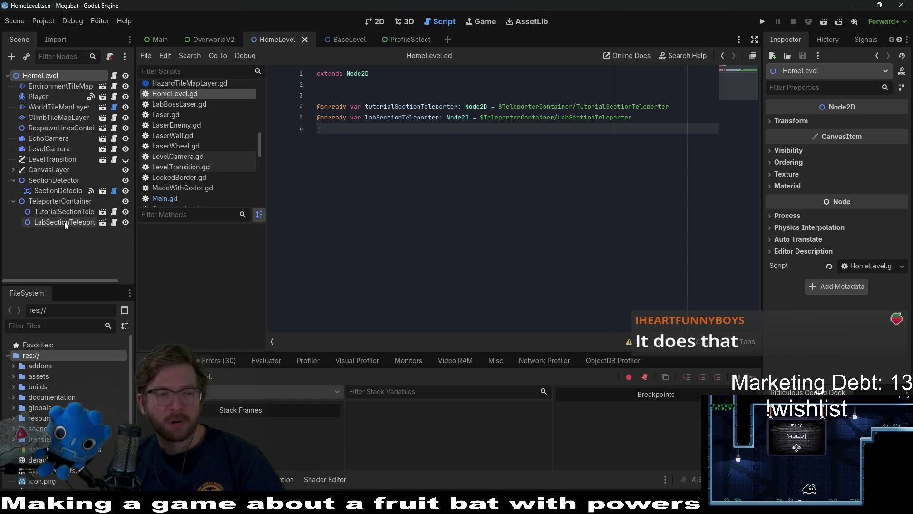
- Open the TutorialSectionTeleporter's SectionTeleporter scene in the 2D view
click(76, 192)
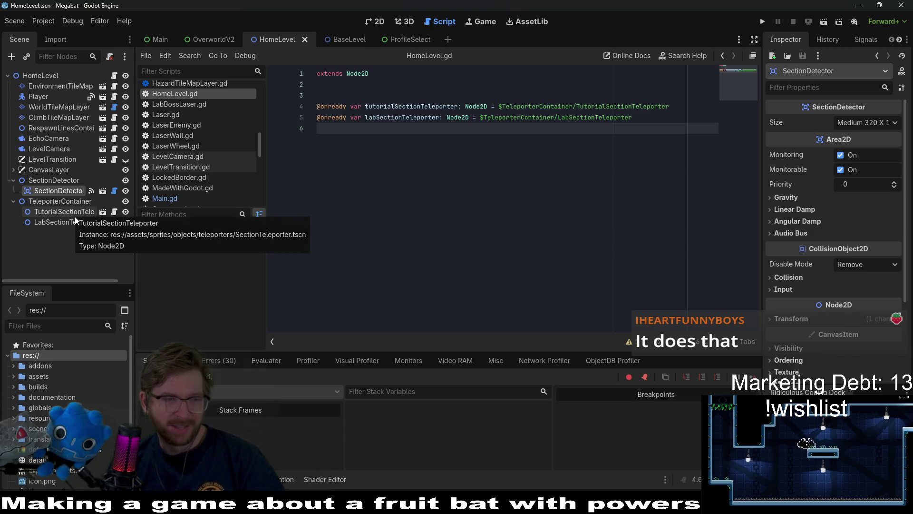
click(75, 215)
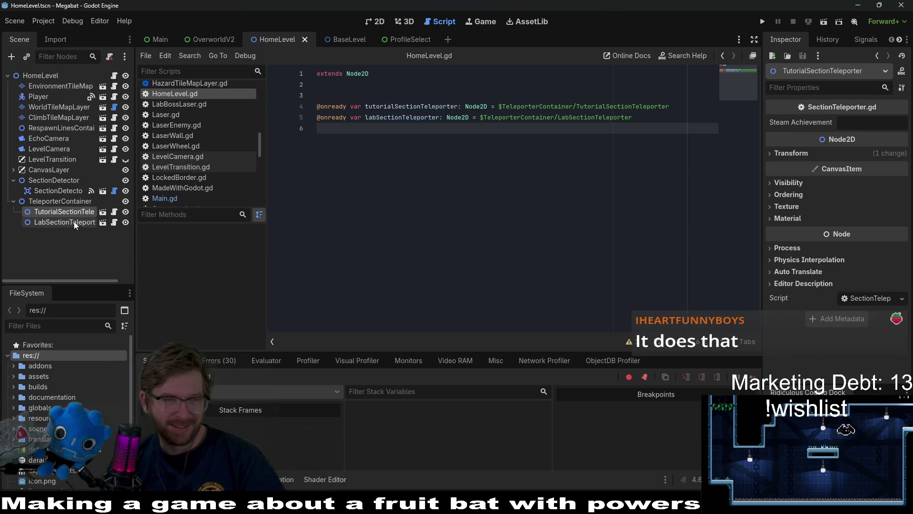
click(102, 215)
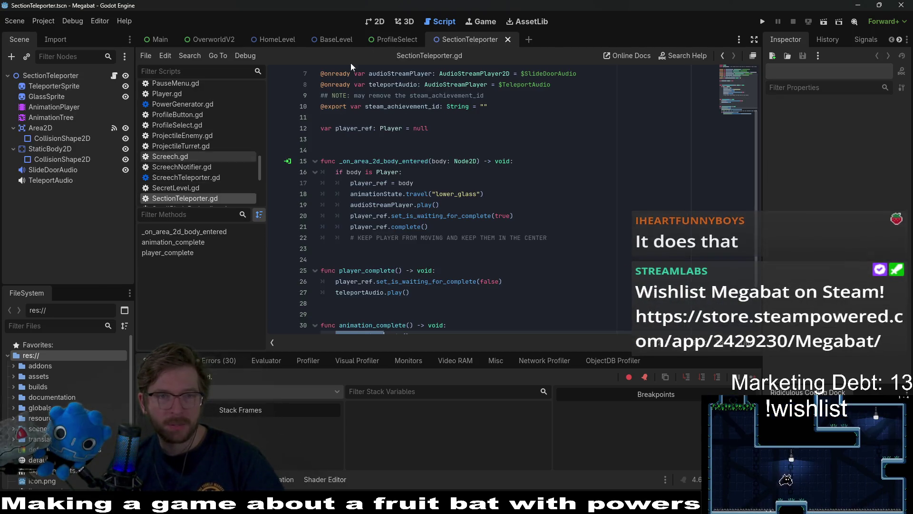
click(373, 21)
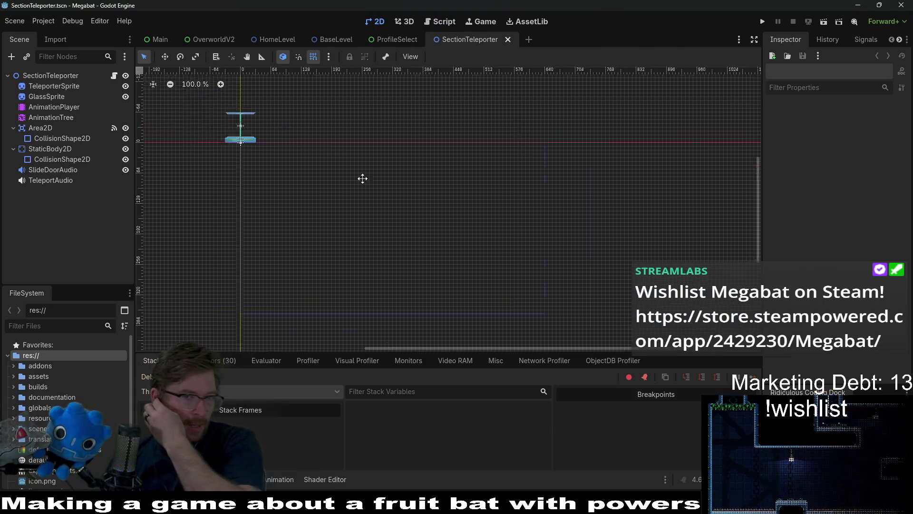
- Zoom in, select the SectionTeleporter root node and start adding a child node
scroll(309, 150, up, 6)
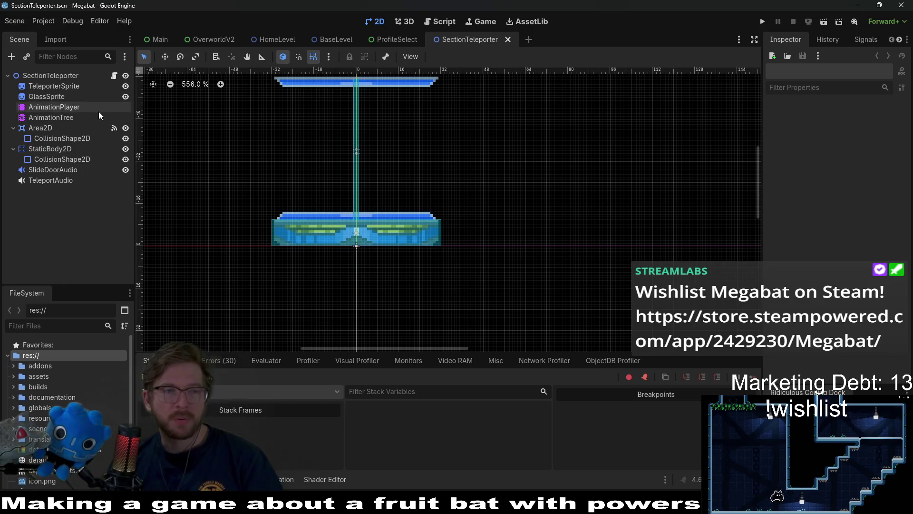
click(35, 76)
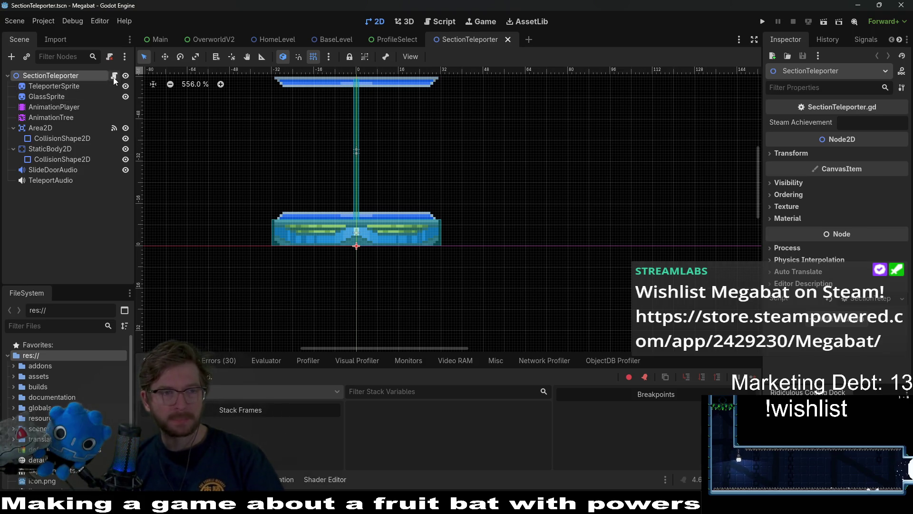
click(13, 58)
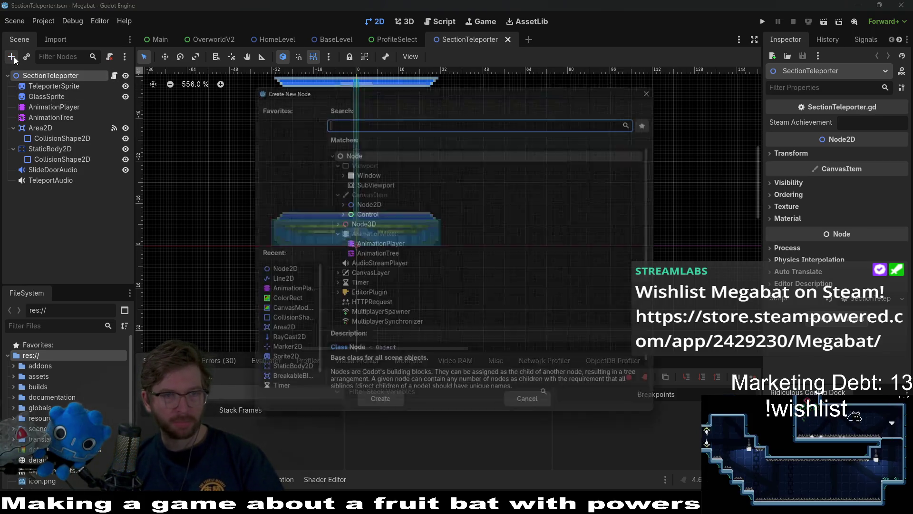
- Add a Marker2D and move it up to (0, -24) inside the teleport beam
text(marker)
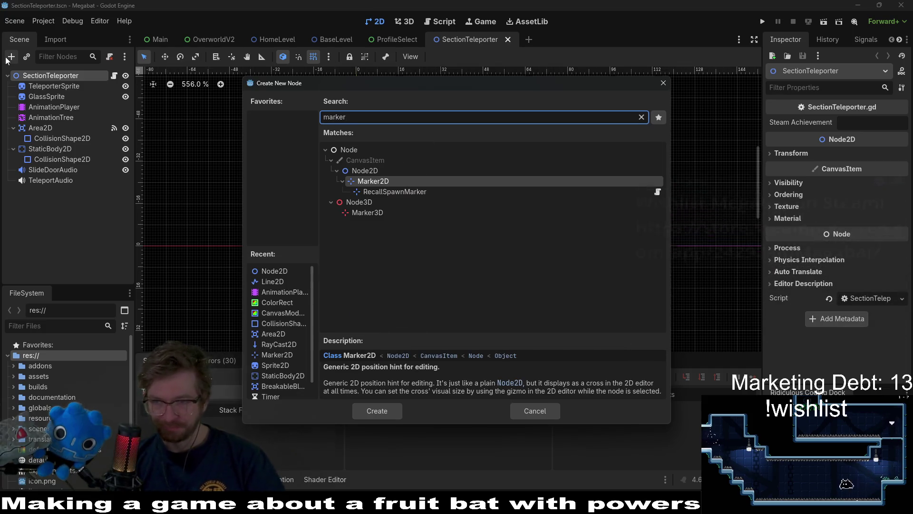
key(Return)
key(w)
mouse_move(369, 261)
mouse_down()
mouse_move(356, 241)
mouse_move(370, 197)
mouse_up()
scroll(370, 197, up, 4)
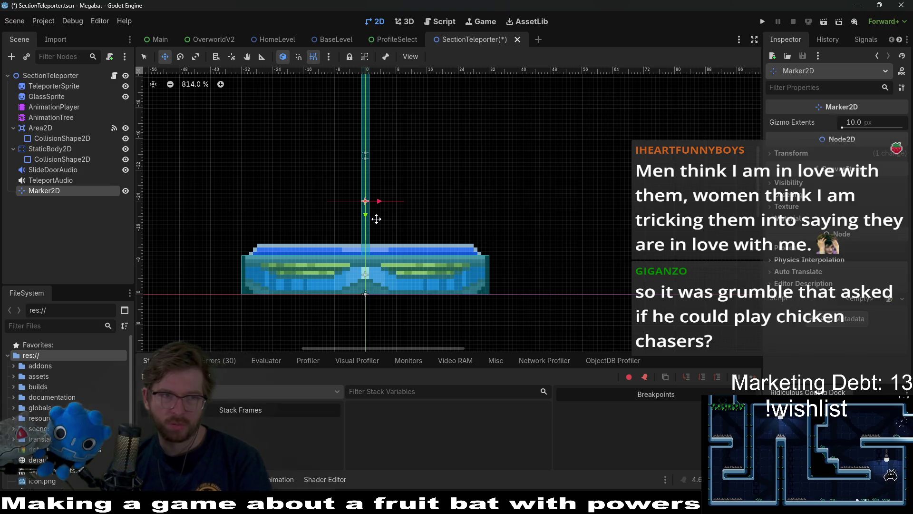
click(47, 117)
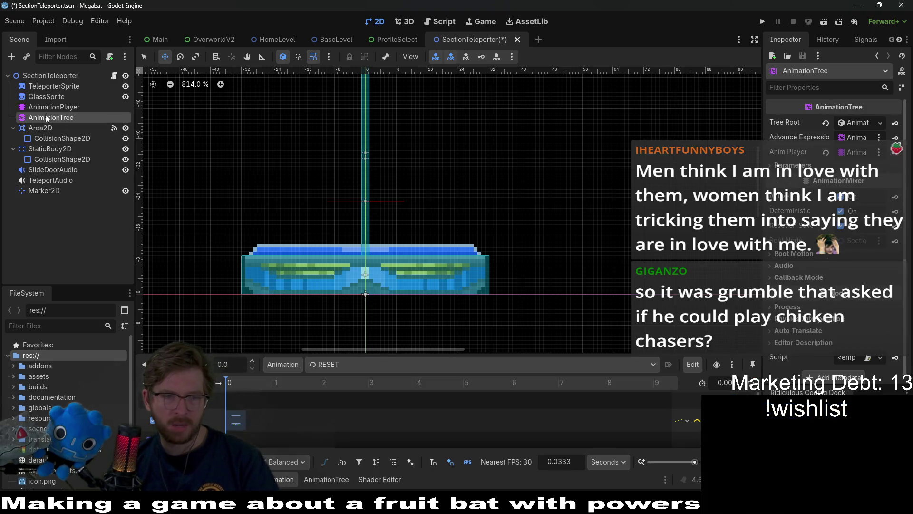
- Turn off looping for the AnimationPlayer's idle animation and save the SectionTeleporter scene
mouse_move(515, 352)
mouse_down()
mouse_move(526, 212)
mouse_move(518, 230)
mouse_up()
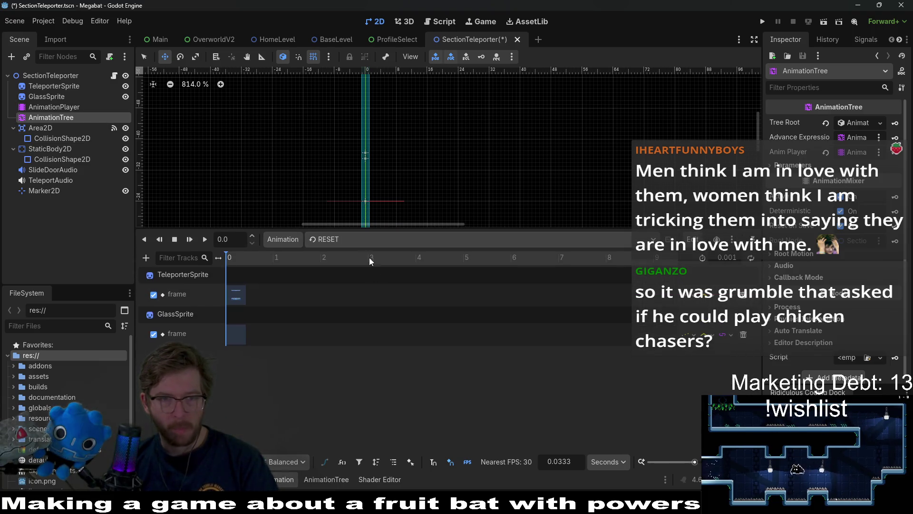
click(324, 479)
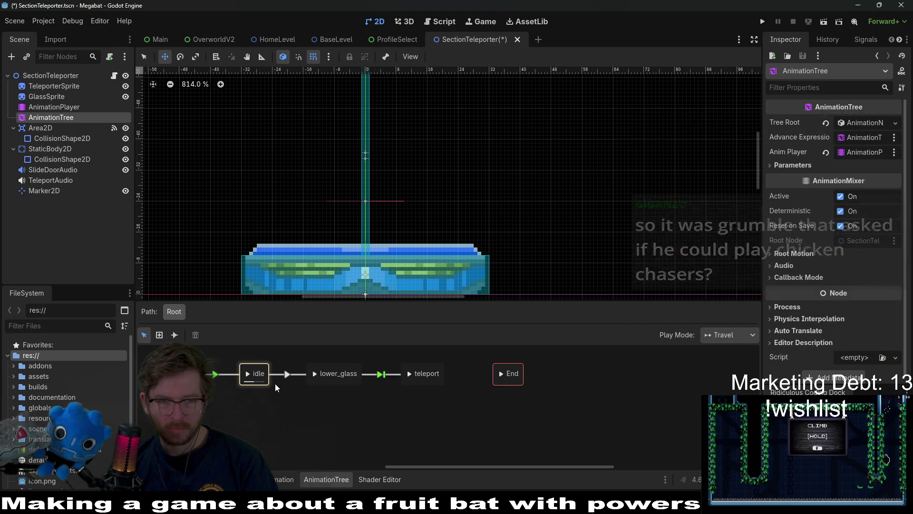
click(58, 106)
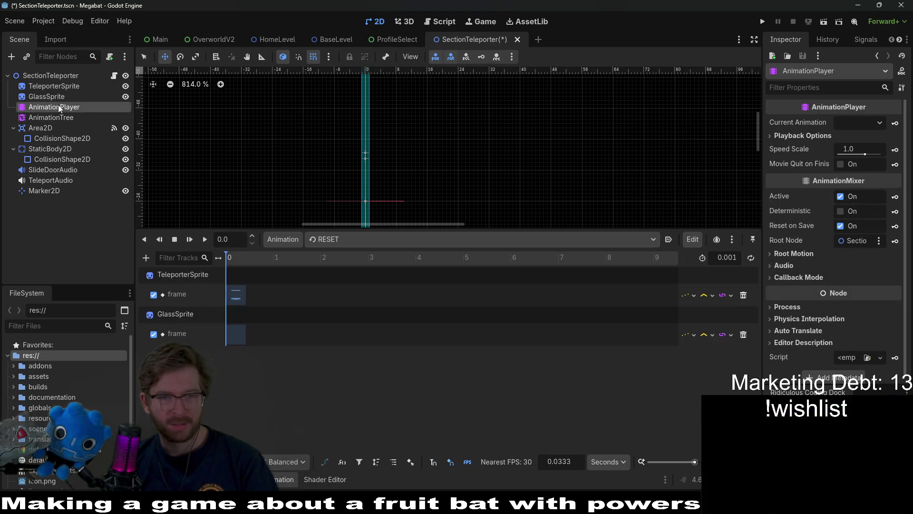
click(372, 238)
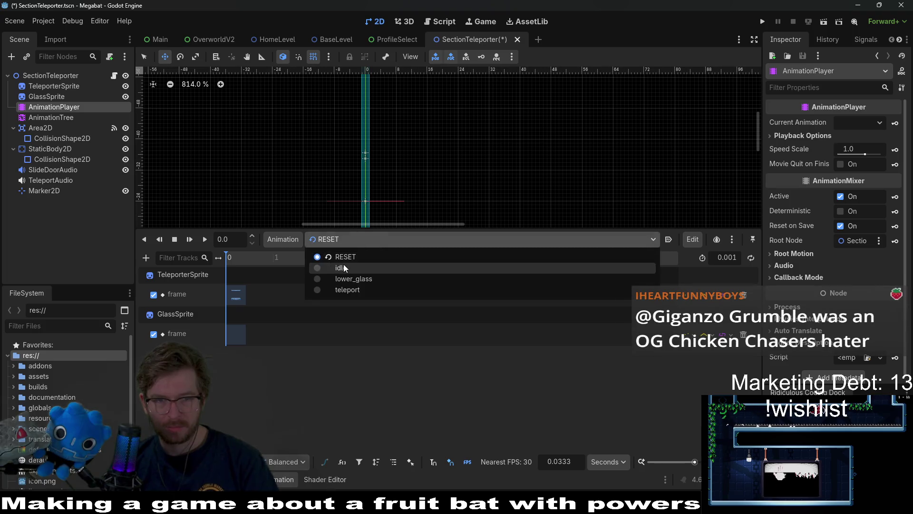
click(343, 264)
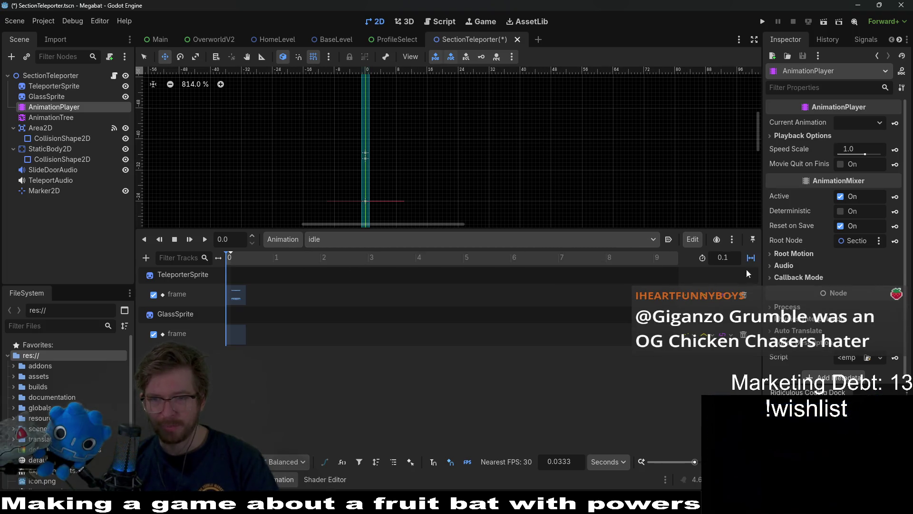
click(751, 257)
click(753, 257)
key(ctrl+s)
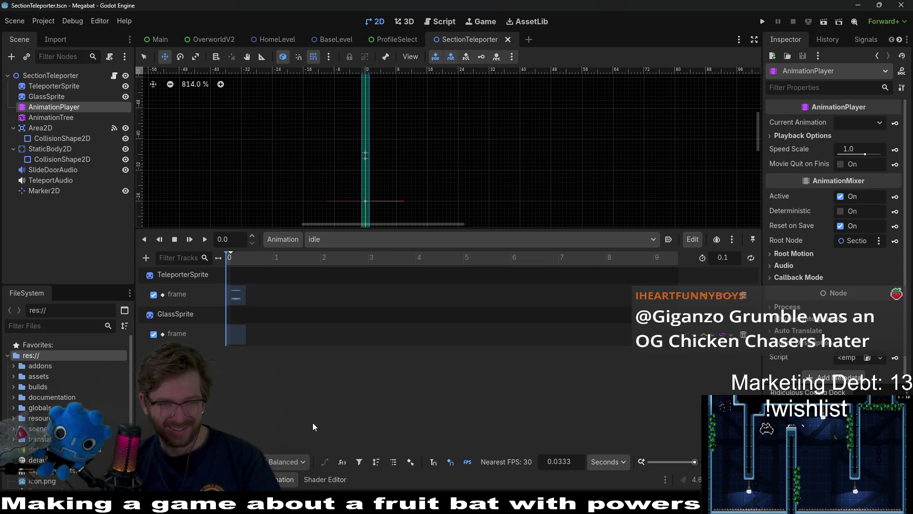
- Preview the AnimationTree's lower_glass state a few times, then switch to the Maskborne browser page
click(64, 118)
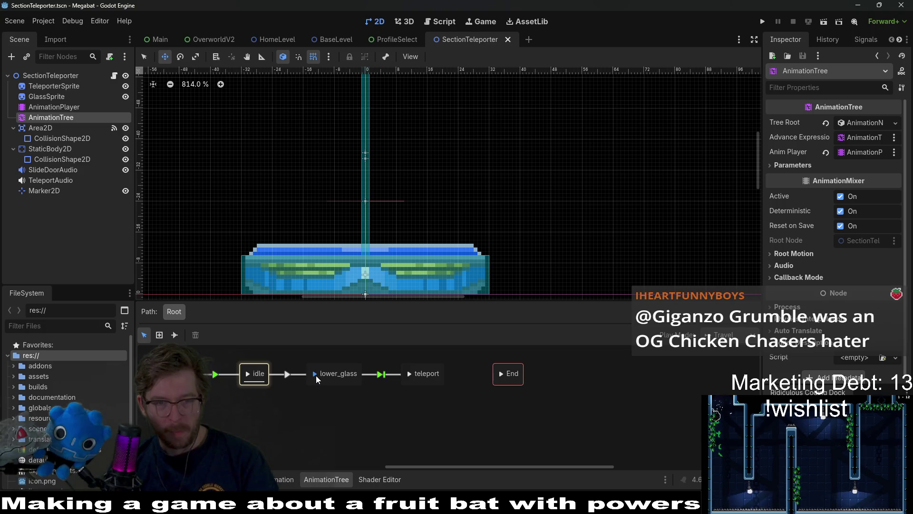
click(315, 373)
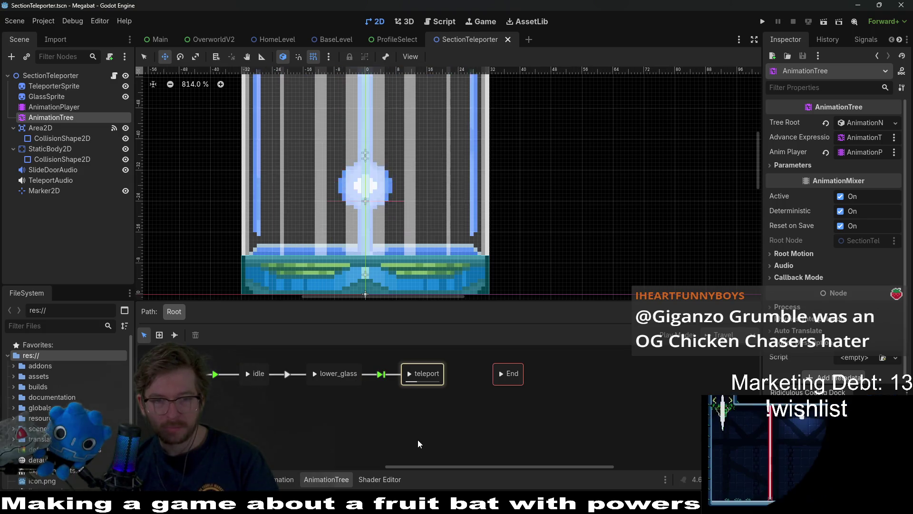
scroll(493, 209, down, 2)
click(314, 374)
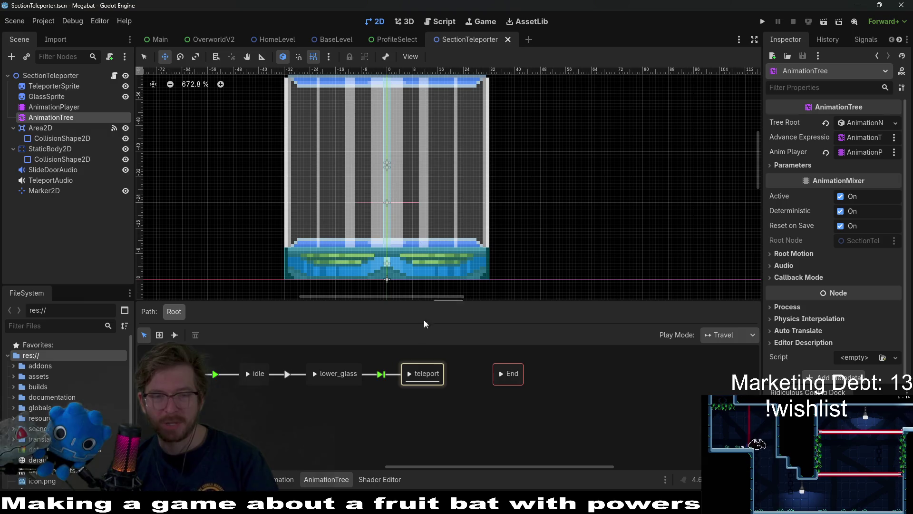
click(314, 374)
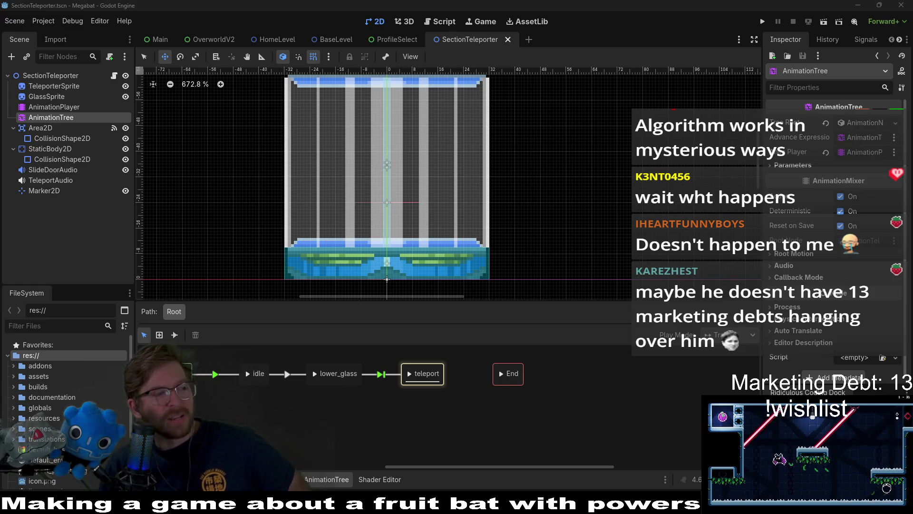
key(alt+Tab)
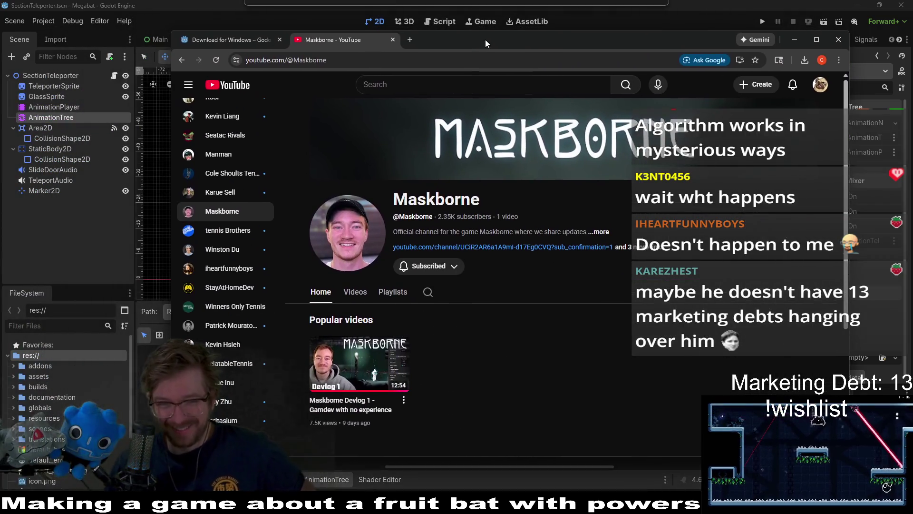